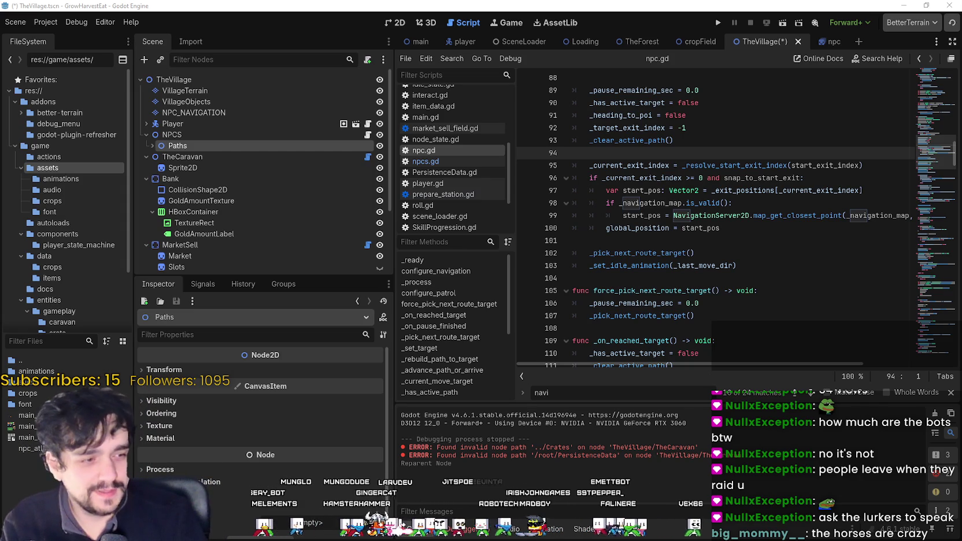
- Search the Steam store for 'Rise of pira' and open the Rise of Piracy page
{"action": "key", "text": "alt+Tab"}
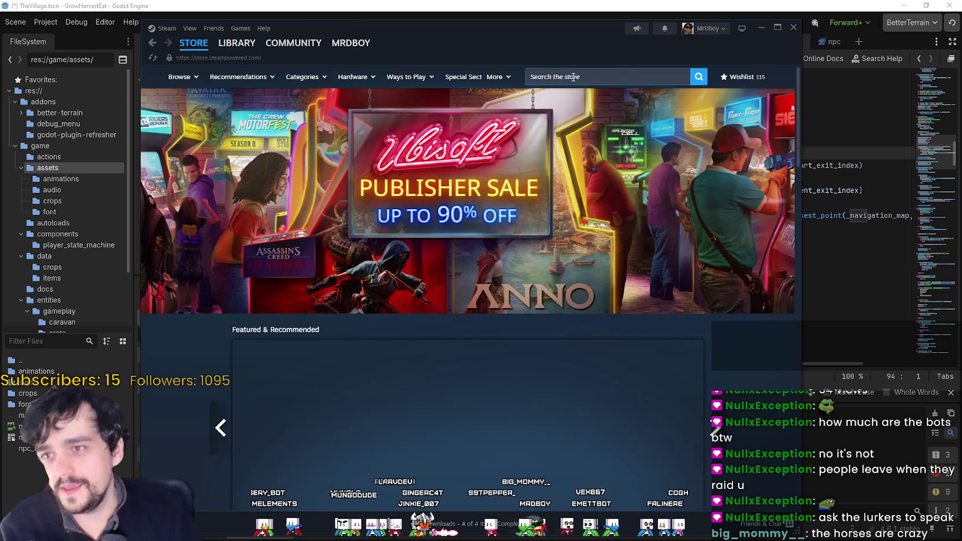
{"action": "left_click", "coordinate": [573, 76]}
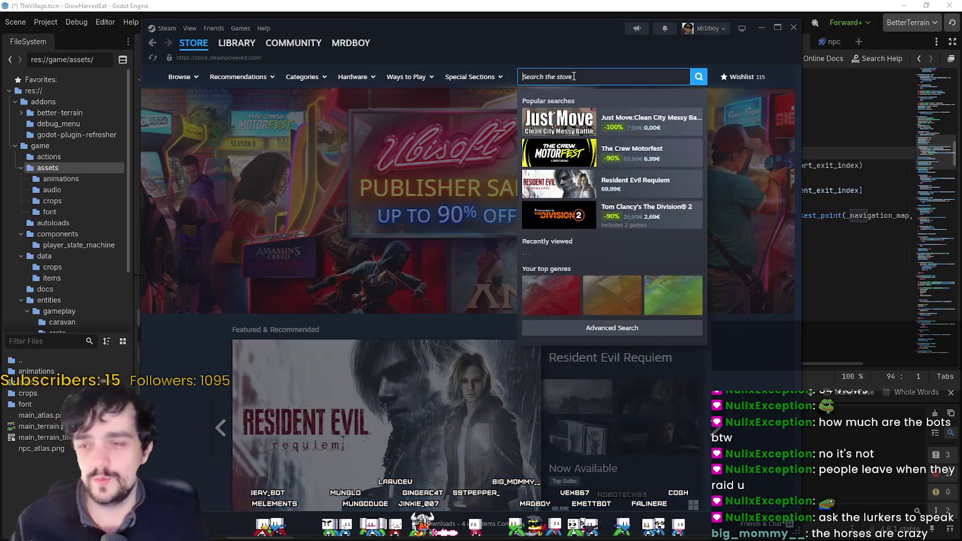
{"action": "type", "text": "Rise of pira"}
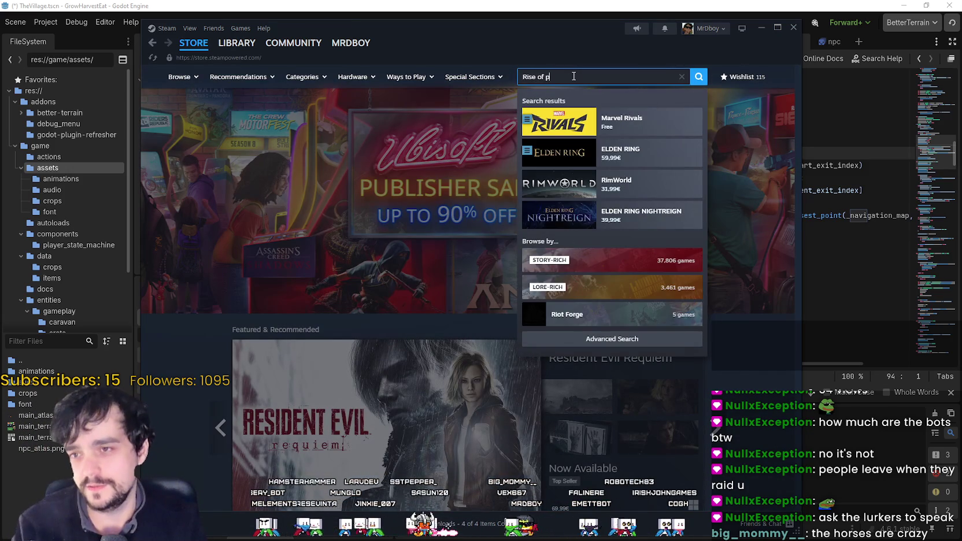
{"action": "left_click", "coordinate": [622, 122]}
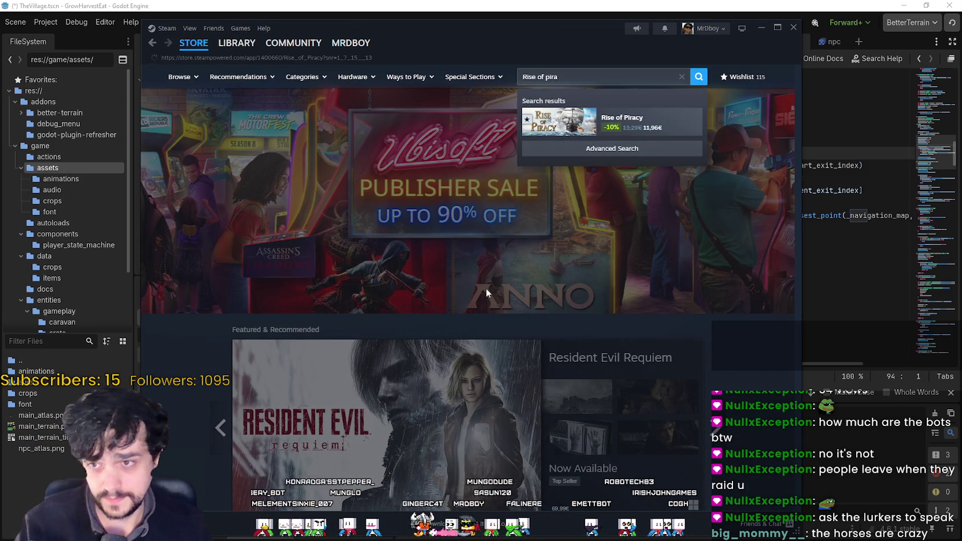
- Look over the Rise of Piracy trailer, game description and 2026 roadmap
{"action": "scroll", "coordinate": [428, 303], "scroll_direction": "down", "scroll_amount": 3}
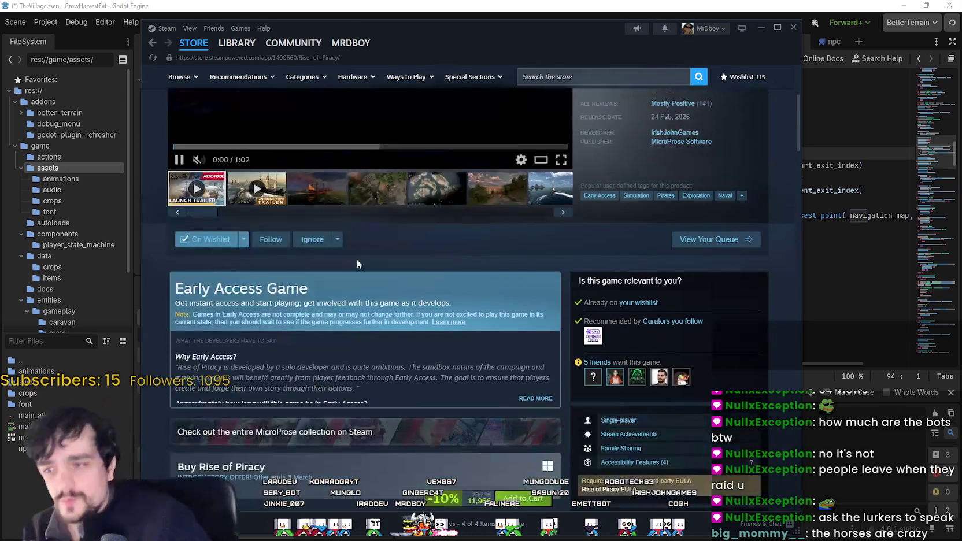
{"action": "scroll", "coordinate": [333, 288], "scroll_direction": "down", "scroll_amount": 6}
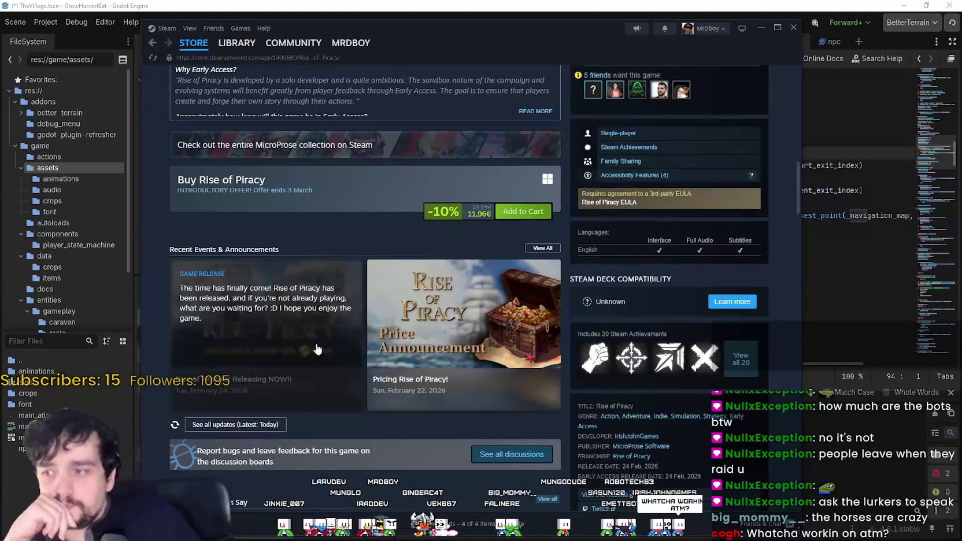
{"action": "scroll", "coordinate": [368, 450], "scroll_direction": "up", "scroll_amount": 8}
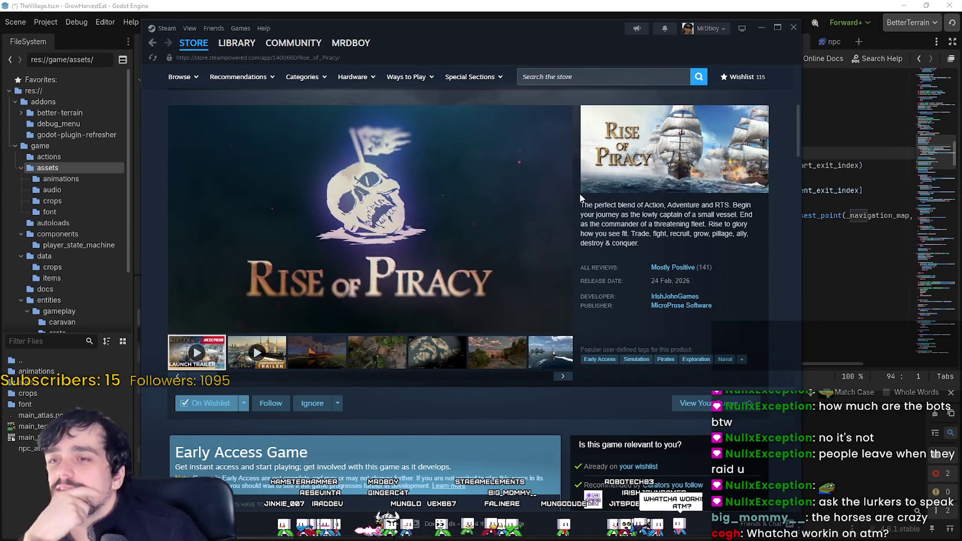
{"action": "mouse_move", "coordinate": [579, 193]}
{"action": "left_mouse_down"}
{"action": "mouse_move", "coordinate": [752, 229]}
{"action": "mouse_move", "coordinate": [721, 215]}
{"action": "mouse_move", "coordinate": [752, 231]}
{"action": "left_mouse_up"}
{"action": "left_click", "coordinate": [741, 261]}
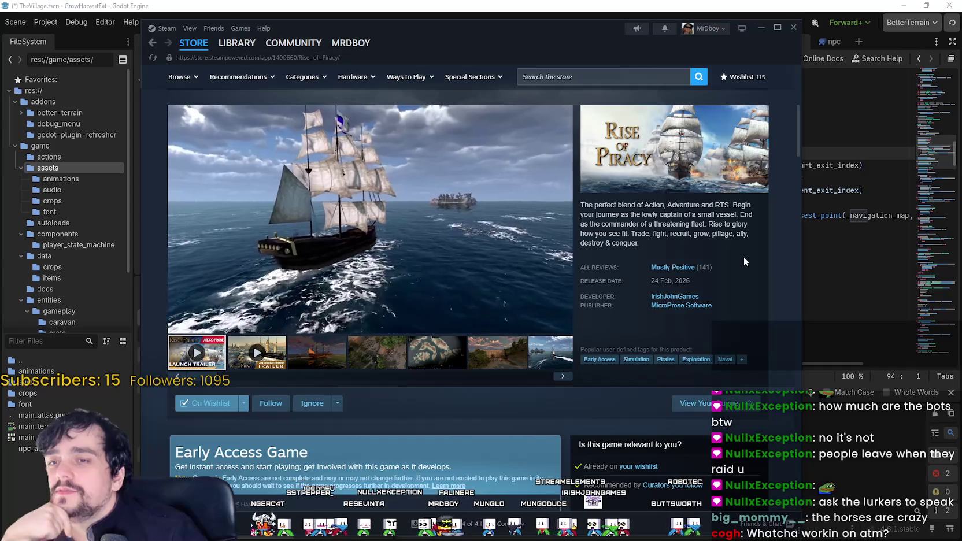
{"action": "scroll", "coordinate": [740, 257], "scroll_direction": "down", "scroll_amount": 2}
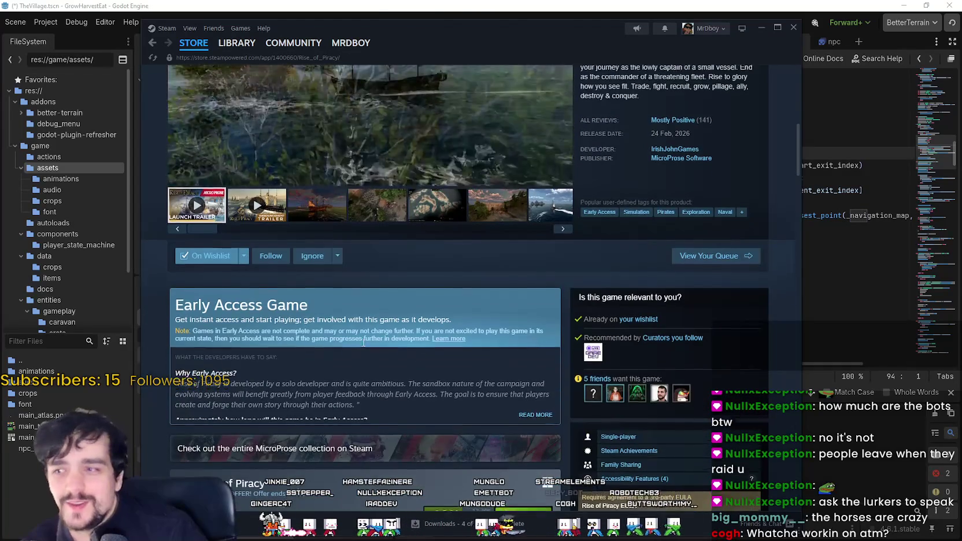
{"action": "scroll", "coordinate": [331, 266], "scroll_direction": "up", "scroll_amount": 2}
{"action": "scroll", "coordinate": [331, 267], "scroll_direction": "up", "scroll_amount": 1}
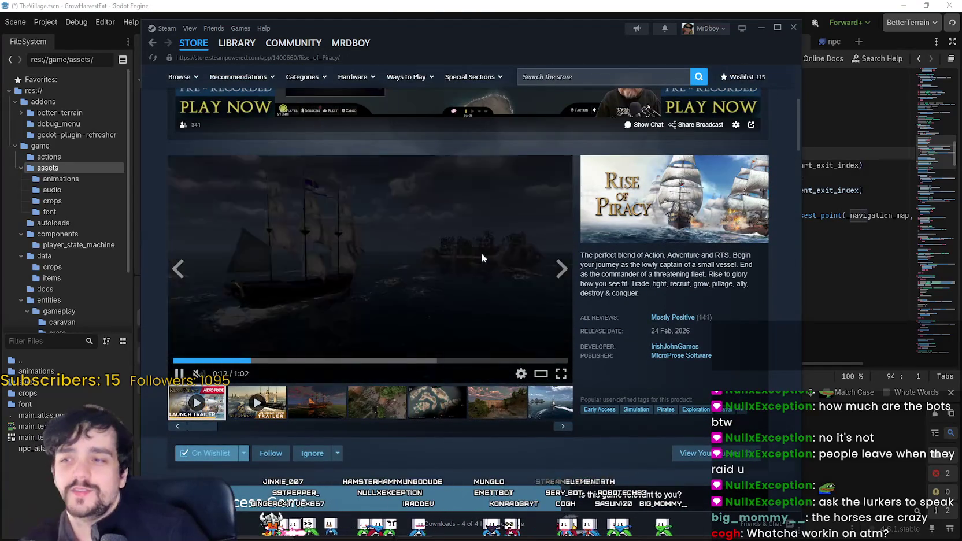
{"action": "scroll", "coordinate": [463, 256], "scroll_direction": "down", "scroll_amount": 7}
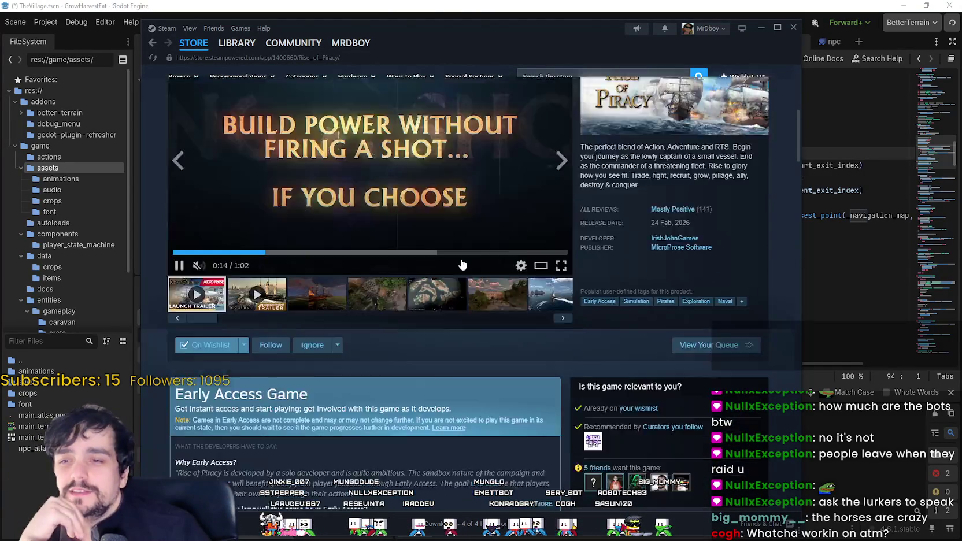
{"action": "scroll", "coordinate": [457, 265], "scroll_direction": "down", "scroll_amount": 3}
{"action": "scroll", "coordinate": [453, 267], "scroll_direction": "down", "scroll_amount": 3}
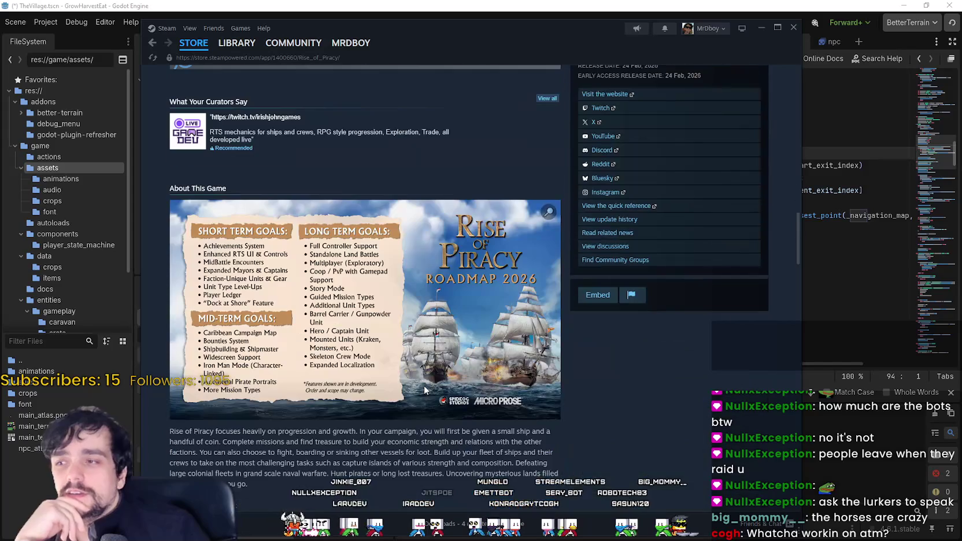
{"action": "scroll", "coordinate": [461, 476], "scroll_direction": "down", "scroll_amount": 10}
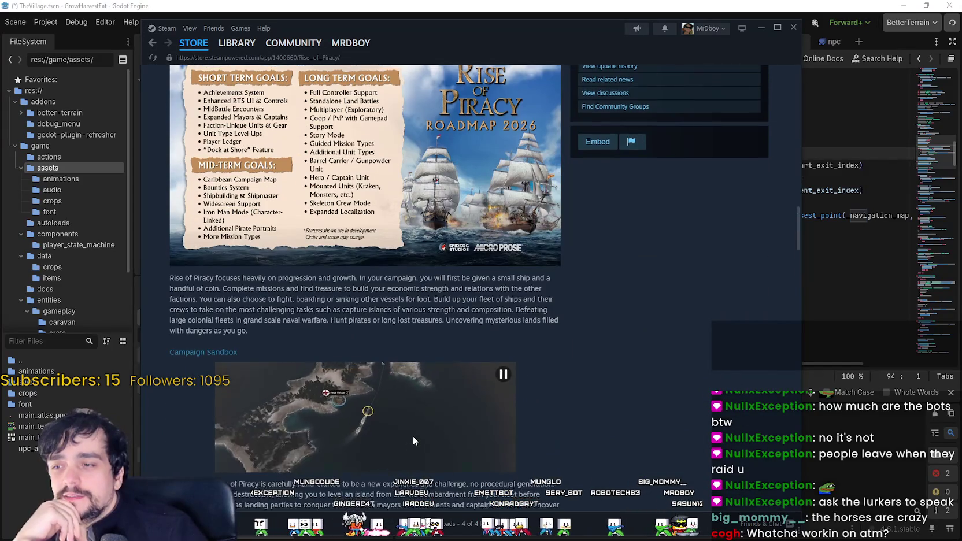
{"action": "scroll", "coordinate": [412, 427], "scroll_direction": "down", "scroll_amount": 4}
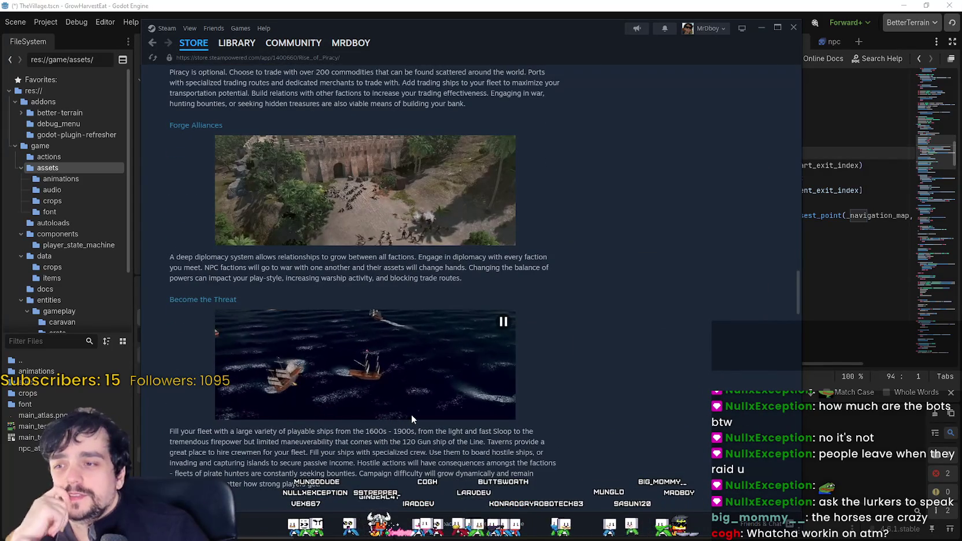
{"action": "scroll", "coordinate": [408, 406], "scroll_direction": "down", "scroll_amount": 1}
{"action": "scroll", "coordinate": [408, 407], "scroll_direction": "down", "scroll_amount": 2}
{"action": "scroll", "coordinate": [402, 394], "scroll_direction": "up", "scroll_amount": 15}
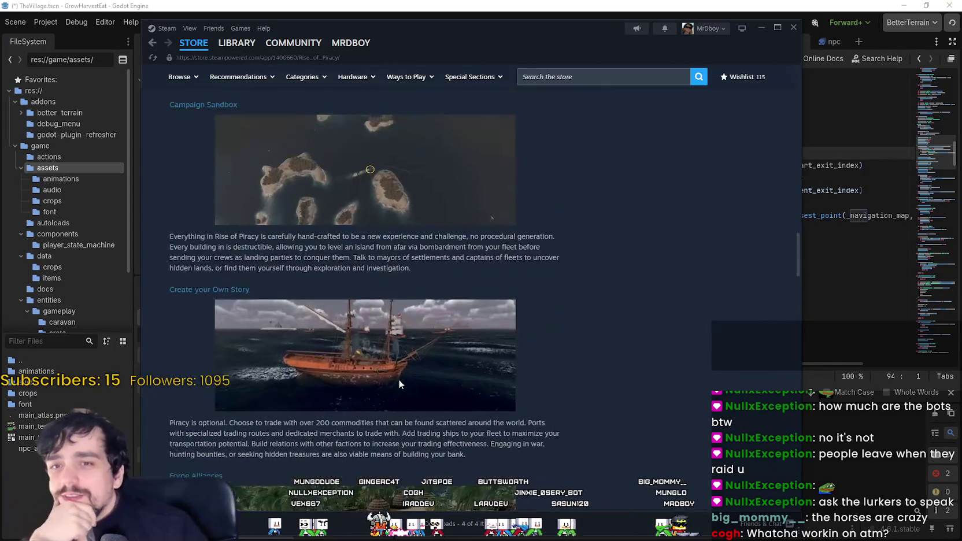
{"action": "scroll", "coordinate": [399, 389], "scroll_direction": "up", "scroll_amount": 2}
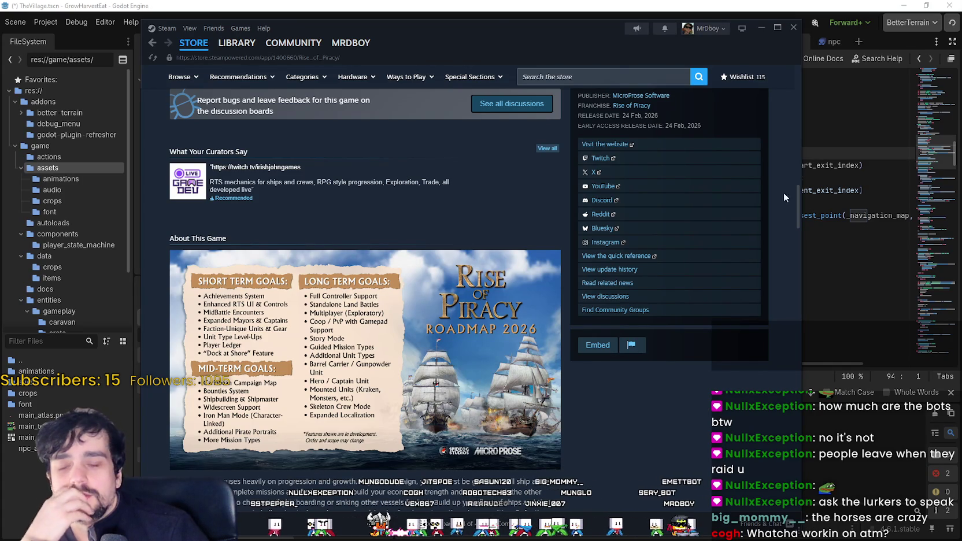
- Switch from Steam back to the Godot editor showing npc.gd
{"action": "key", "text": "alt+Tab"}
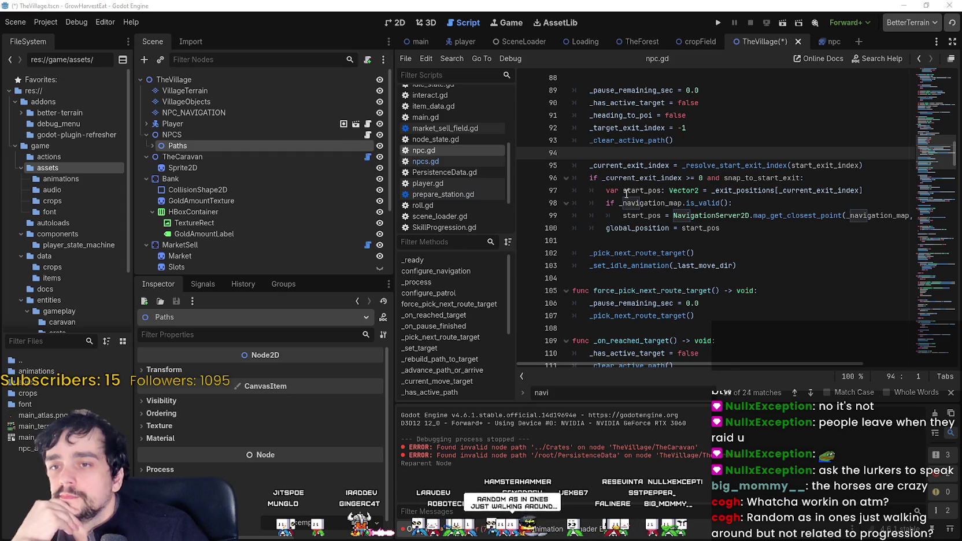
- Replace npc.gd's code with the updated version, save it, and return to TheVillage
{"action": "left_click", "coordinate": [825, 40]}
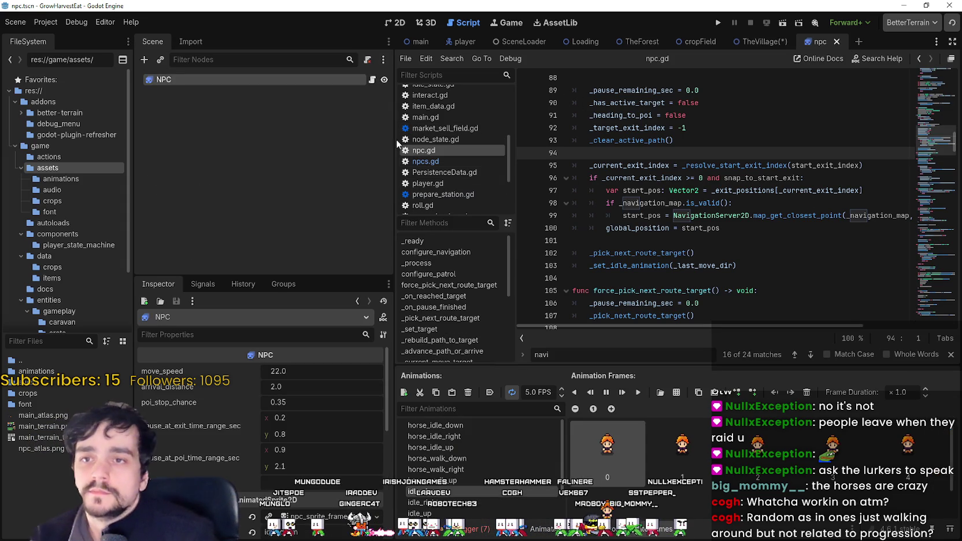
{"action": "left_click_drag", "start_coordinate": [936, 147], "coordinate": [929, 341]}
{"action": "mouse_move", "coordinate": [689, 313]}
{"action": "left_mouse_down"}
{"action": "mouse_move", "coordinate": [578, 64]}
{"action": "mouse_move", "coordinate": [416, 14]}
{"action": "mouse_move", "coordinate": [242, 3]}
{"action": "left_mouse_up"}
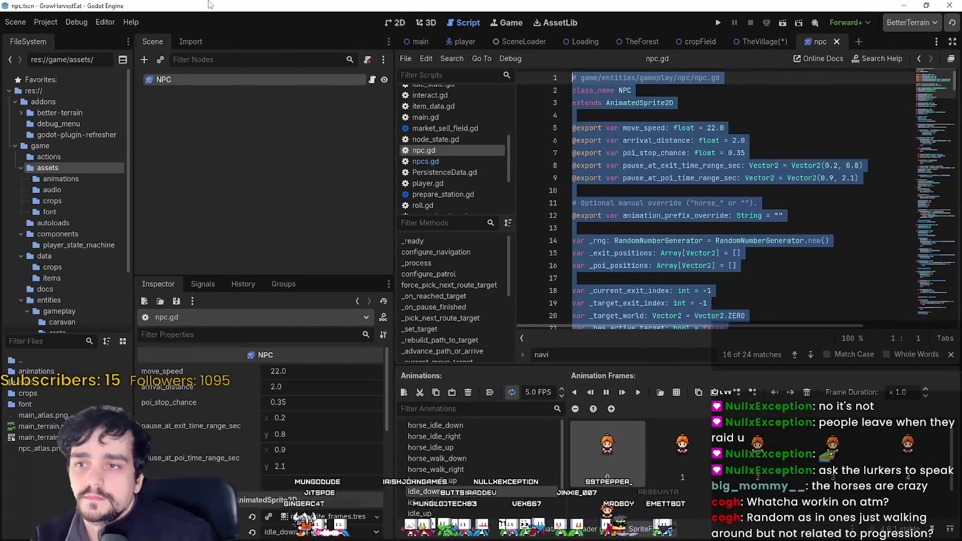
{"action": "key", "text": "ctrl+End"}
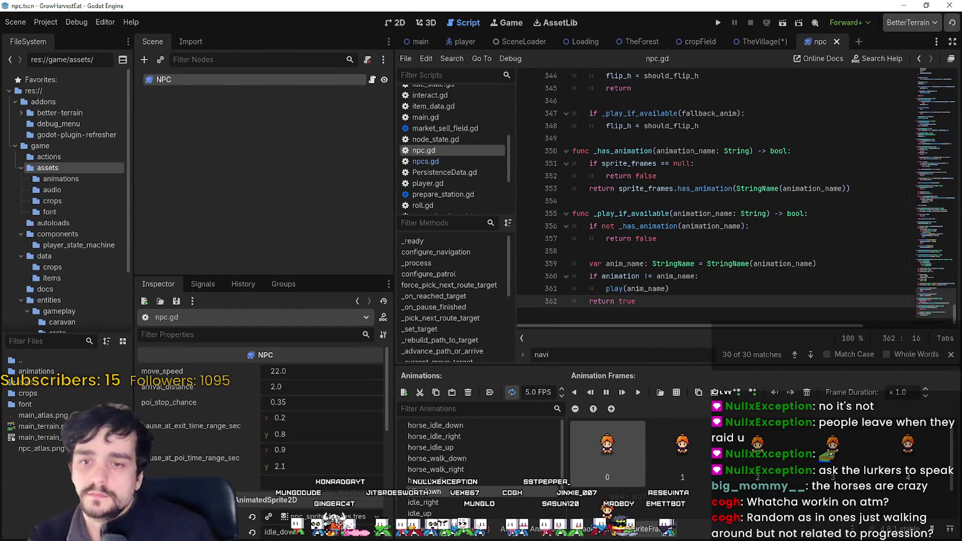
{"action": "key", "text": "Escape"}
{"action": "left_click", "coordinate": [692, 315]}
{"action": "key", "text": "ctrl+s"}
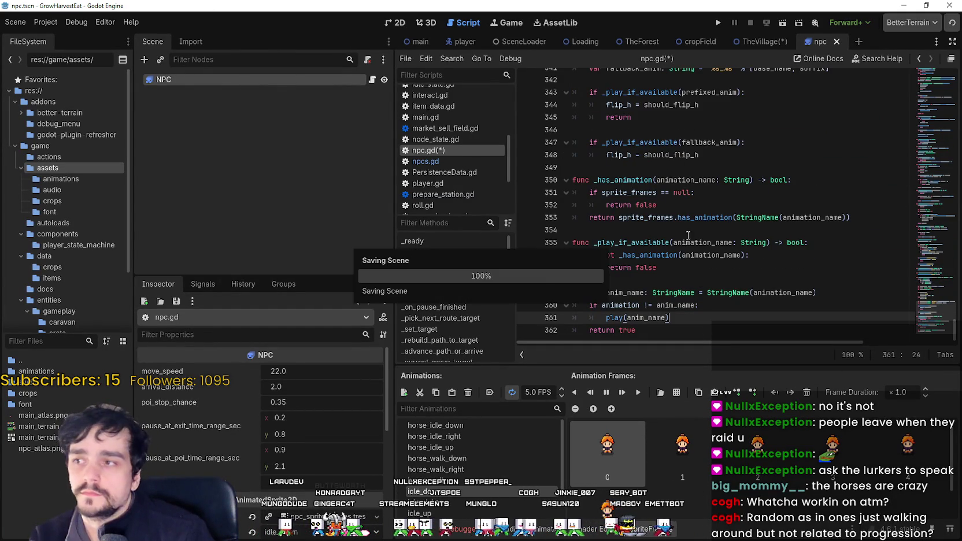
{"action": "left_click", "coordinate": [755, 43]}
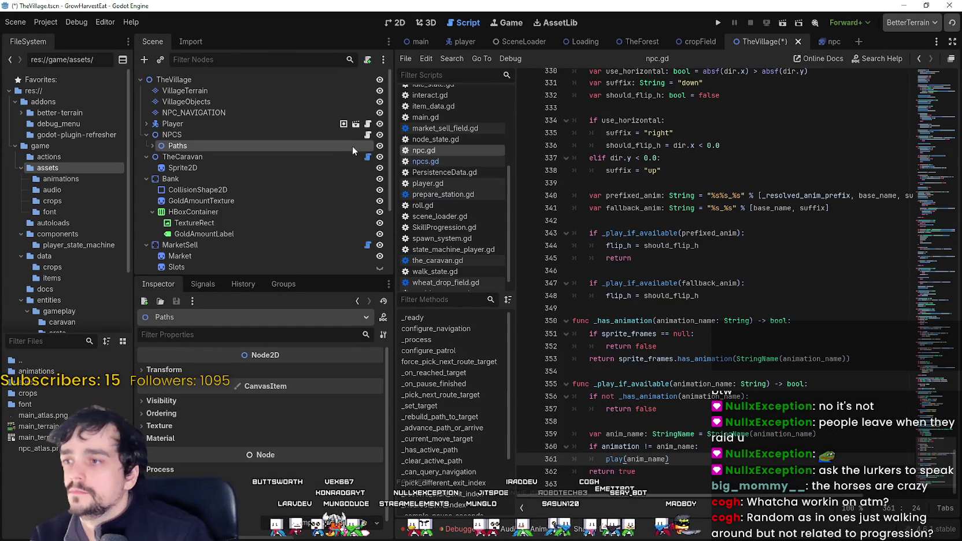
- Paste the replacement code into npcs.gd, trim the empty last line, save, and select NPCS
{"action": "left_click", "coordinate": [367, 134]}
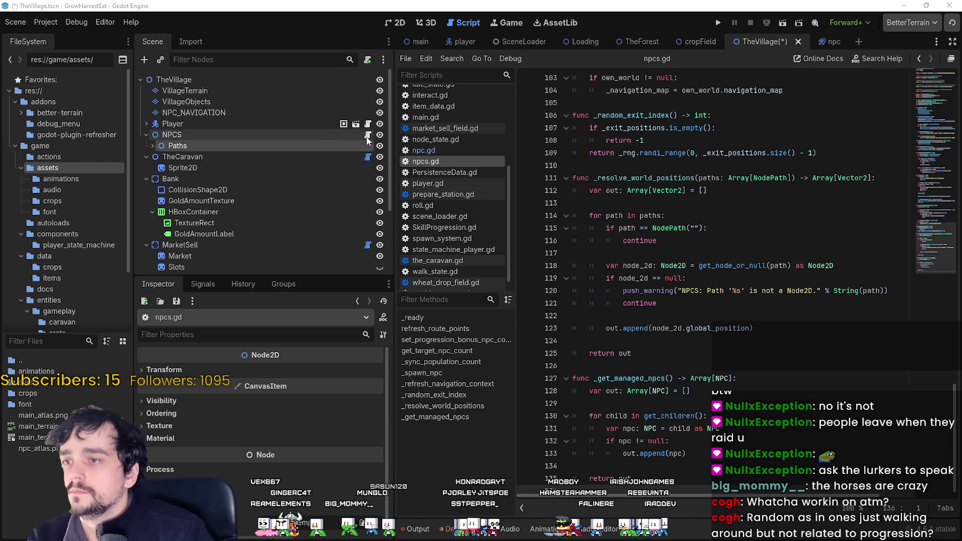
{"action": "scroll", "coordinate": [656, 471], "scroll_direction": "down", "scroll_amount": 1}
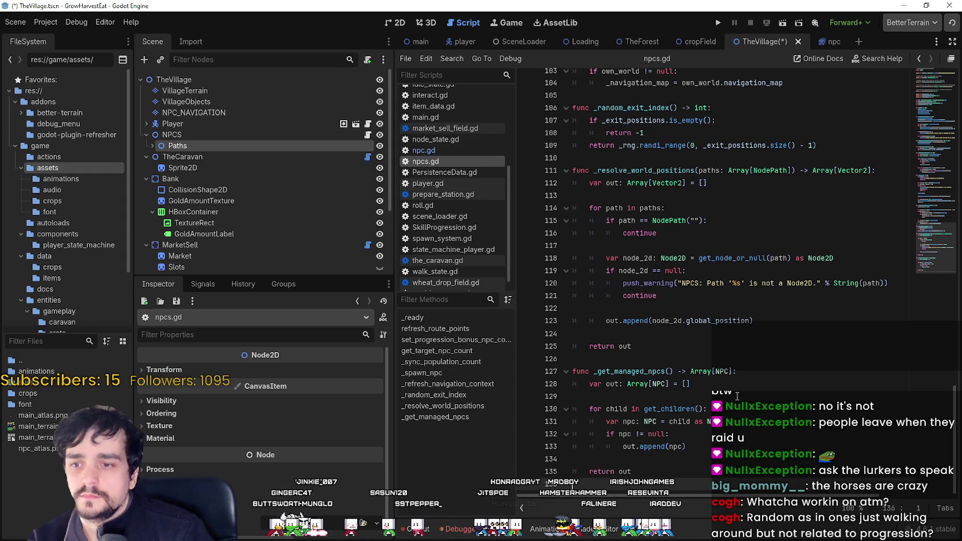
{"action": "key", "text": "ctrl+a"}
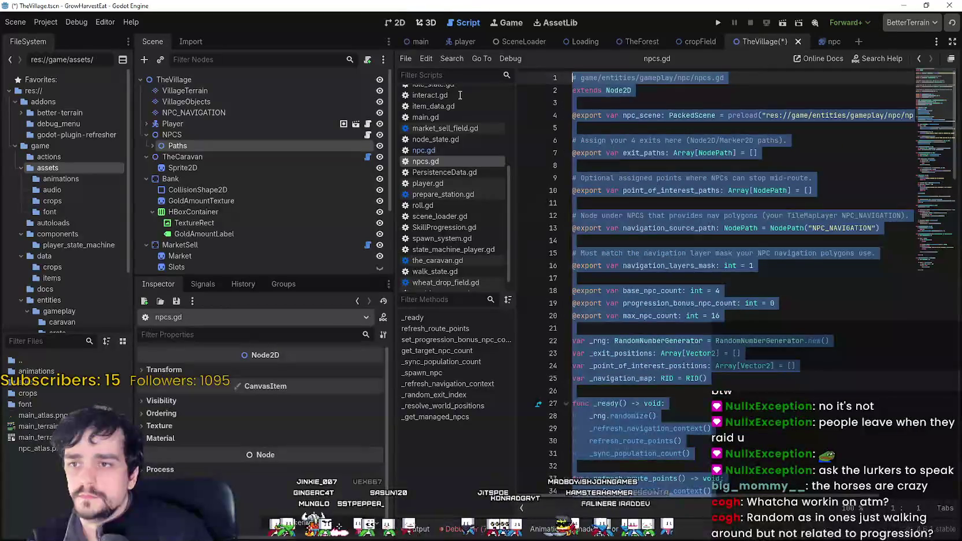
{"action": "key", "text": "ctrl+v"}
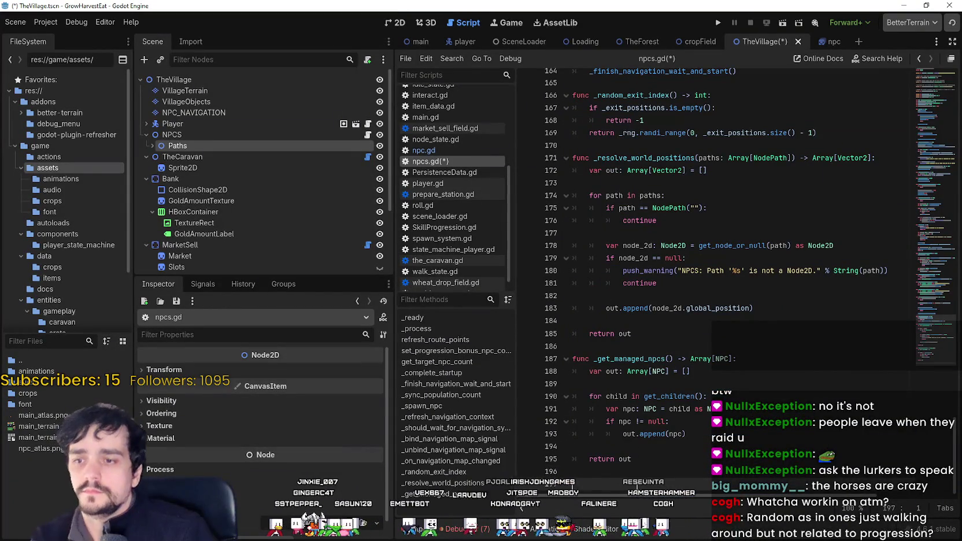
{"action": "key", "text": "BackSpace"}
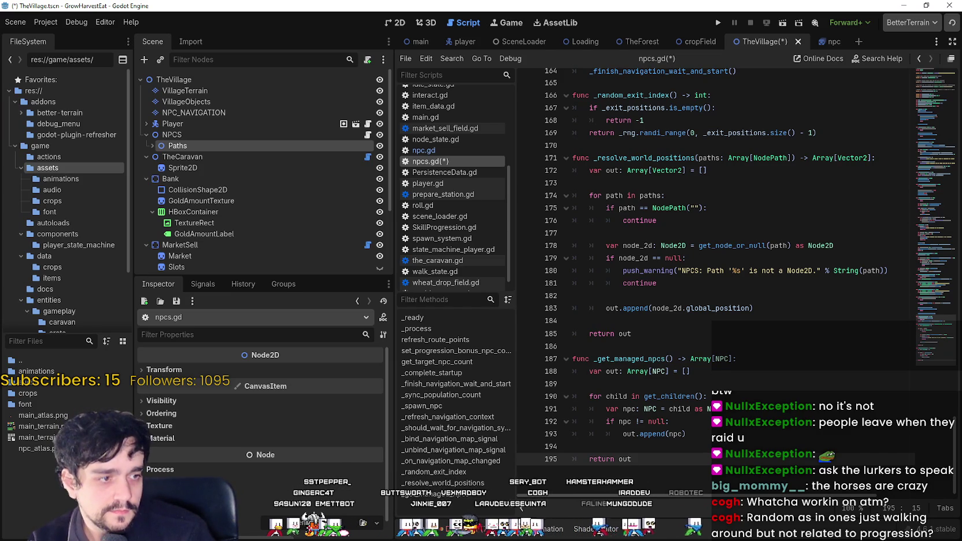
{"action": "left_click", "coordinate": [686, 309]}
{"action": "key", "text": "ctrl+s"}
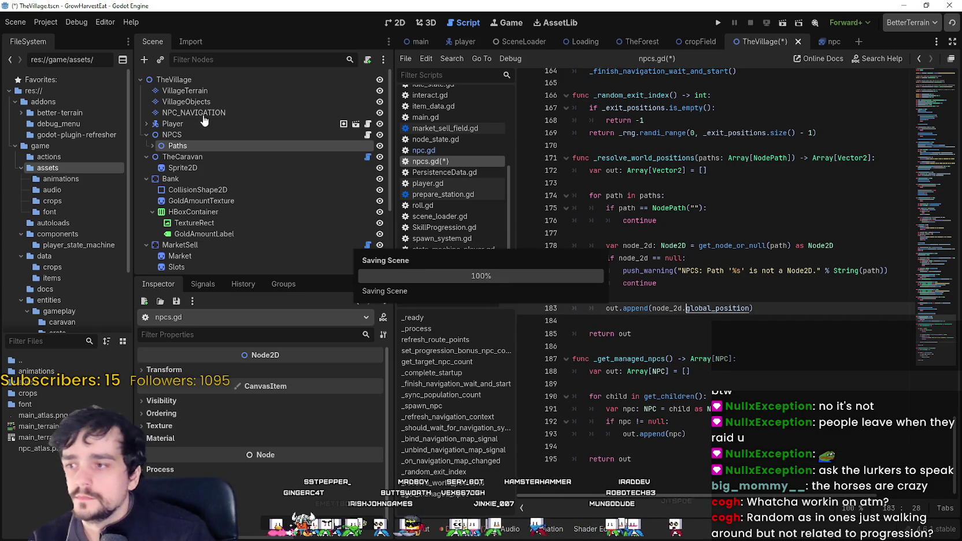
{"action": "left_click", "coordinate": [199, 135]}
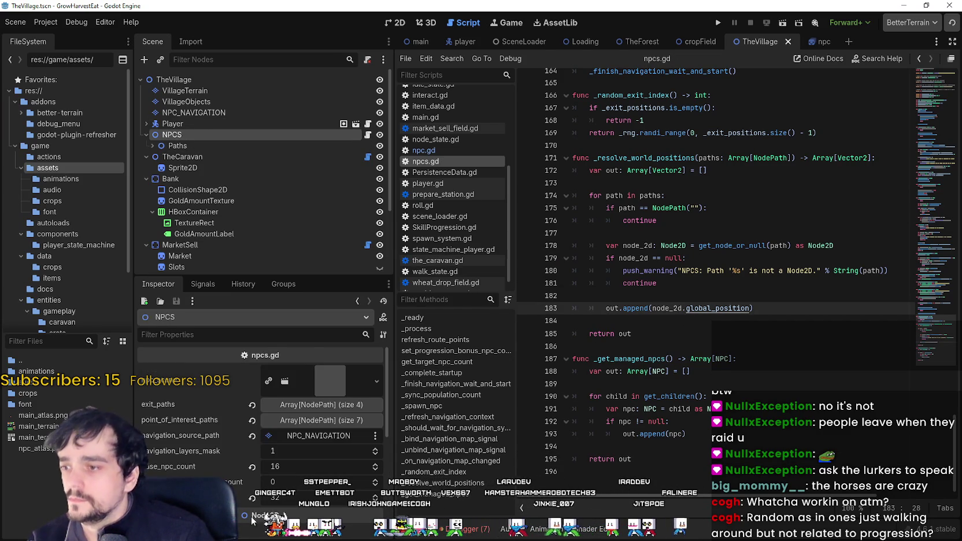
- Test-run the village from its title screen with 16 base NPCs, then stop it
{"action": "scroll", "coordinate": [224, 473], "scroll_direction": "down", "scroll_amount": 1}
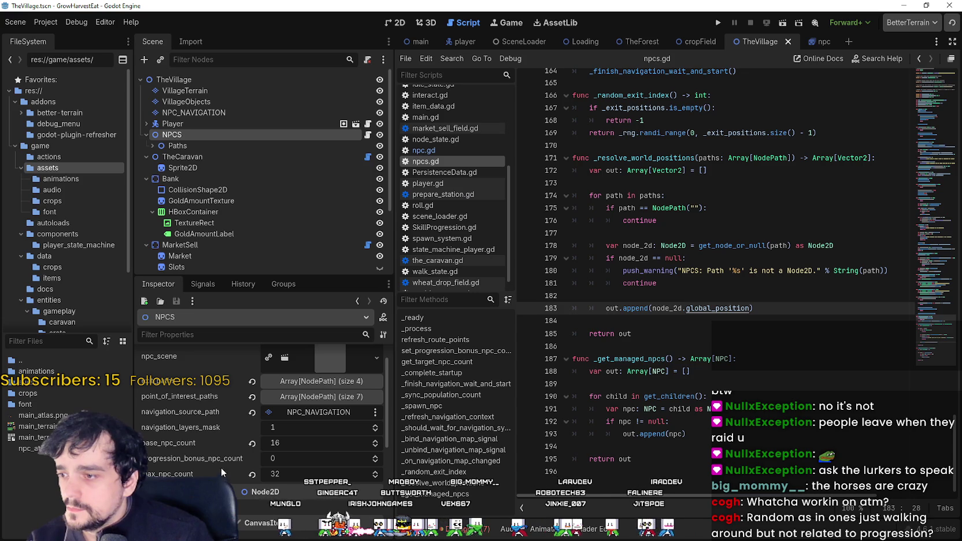
{"action": "left_click", "coordinate": [718, 24]}
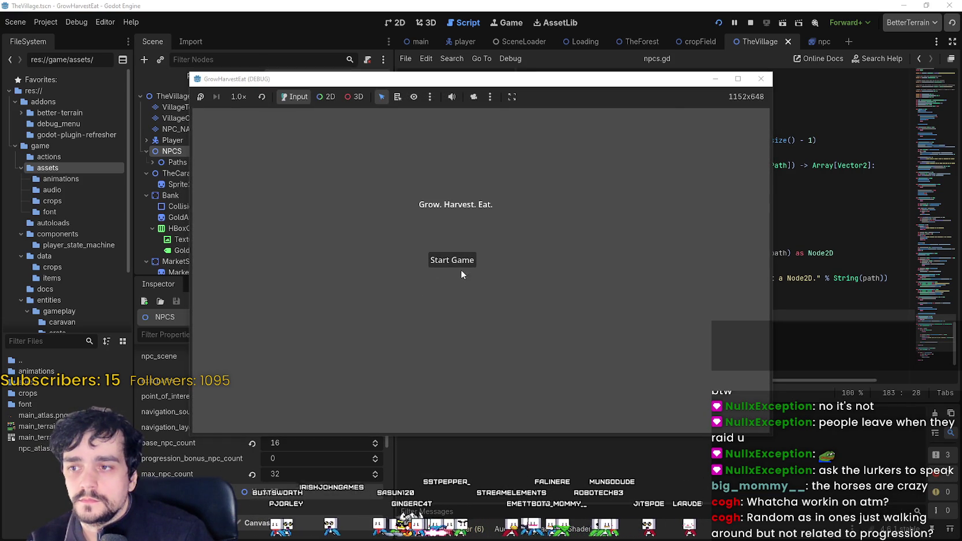
{"action": "left_click", "coordinate": [460, 265]}
{"action": "scroll", "coordinate": [539, 328], "scroll_direction": "up", "scroll_amount": 5}
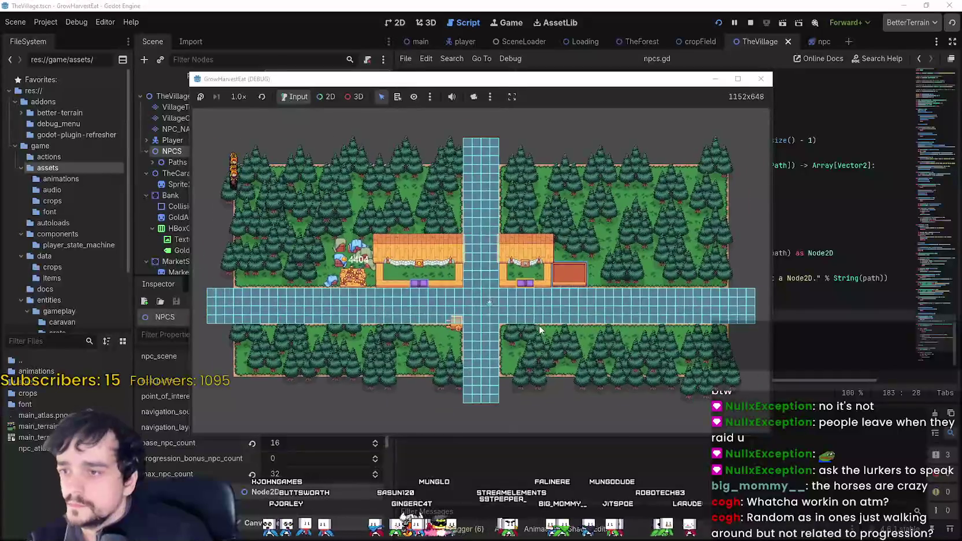
{"action": "scroll", "coordinate": [405, 370], "scroll_direction": "down", "scroll_amount": 3}
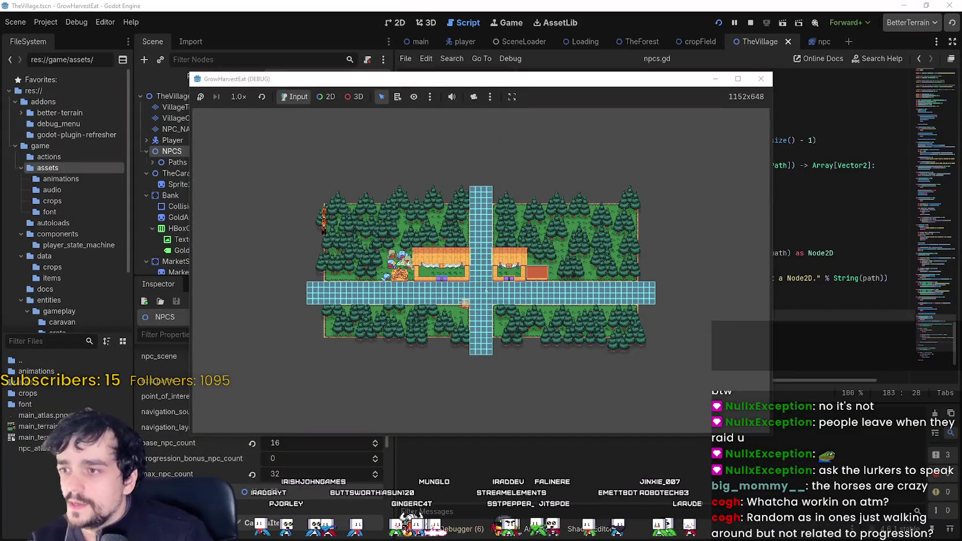
{"action": "scroll", "coordinate": [308, 240], "scroll_direction": "up", "scroll_amount": 3}
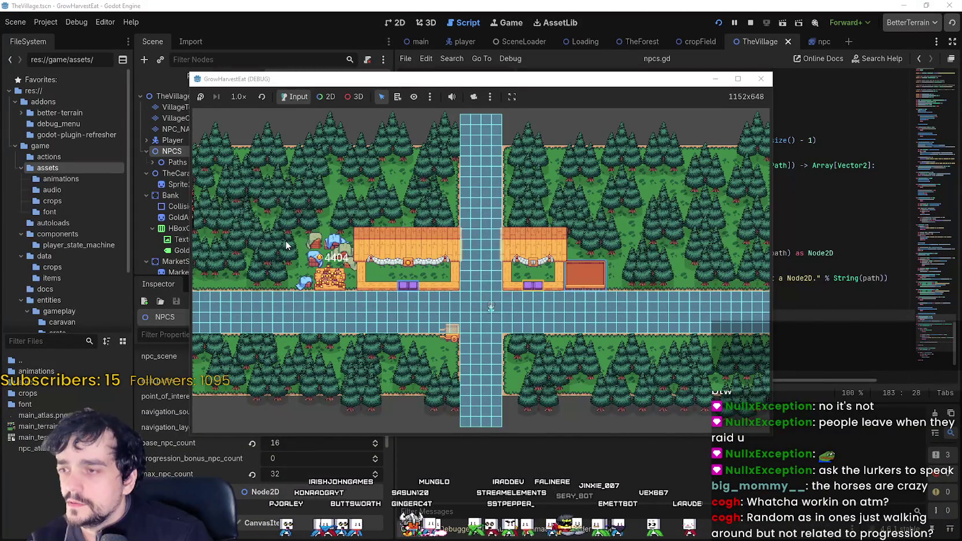
{"action": "scroll", "coordinate": [277, 181], "scroll_direction": "down", "scroll_amount": 4}
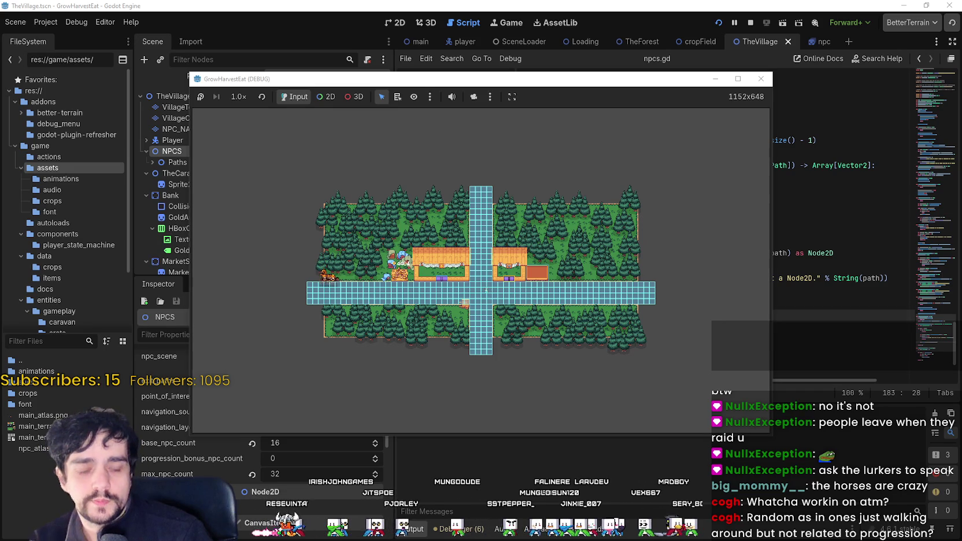
{"action": "key", "text": "F8"}
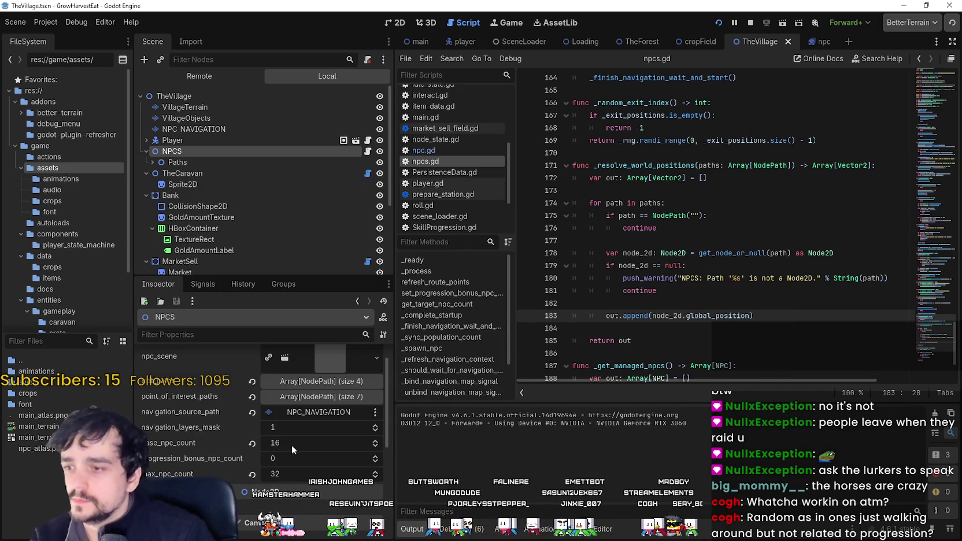
- Rerun the village with base_npc_count at 4, stop it, and return to the 2D view
{"action": "left_click", "coordinate": [719, 22]}
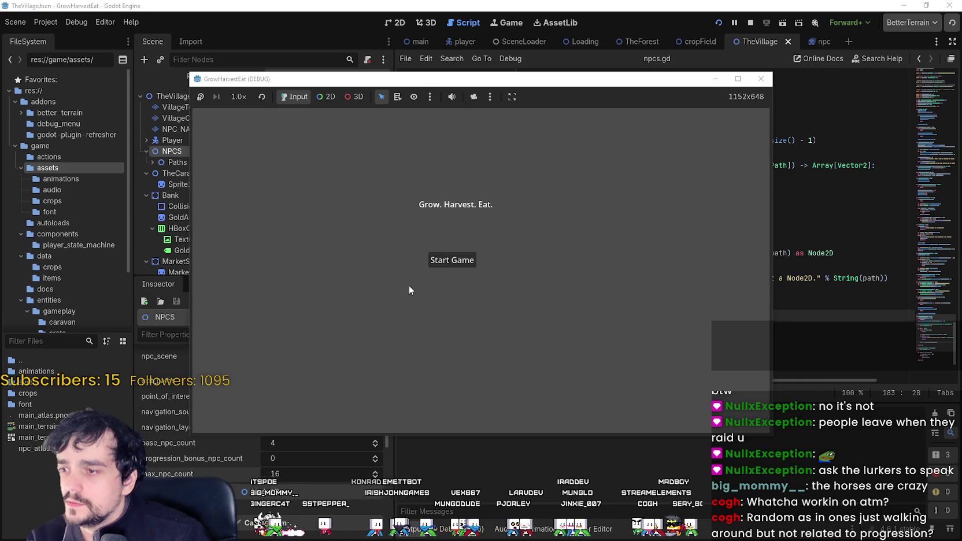
{"action": "left_click", "coordinate": [441, 266]}
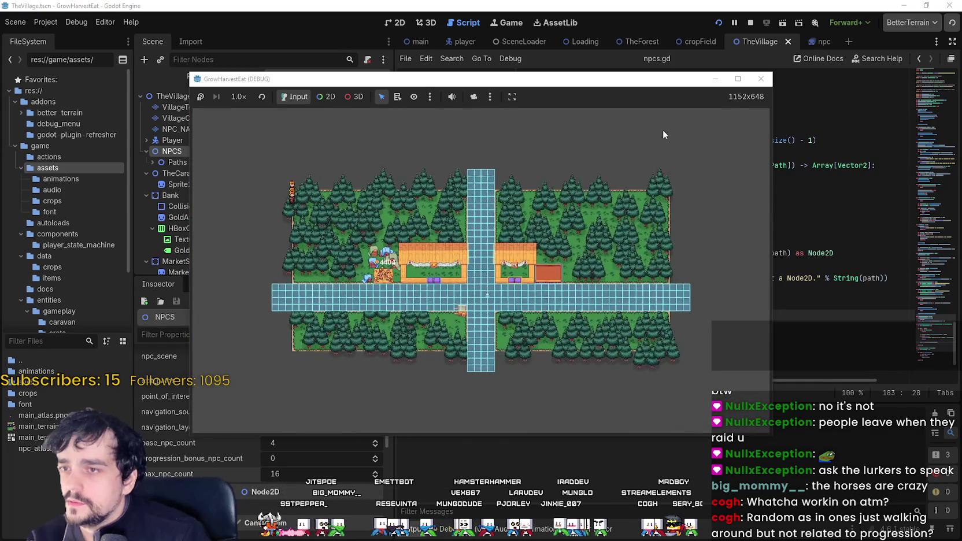
{"action": "key", "text": "F8"}
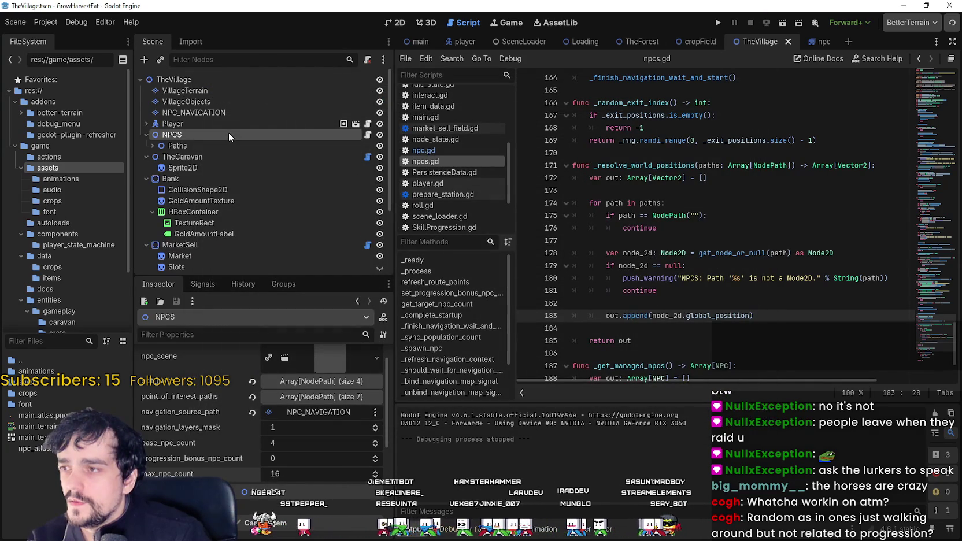
{"action": "left_click", "coordinate": [395, 24]}
{"action": "scroll", "coordinate": [568, 242], "scroll_direction": "down", "scroll_amount": 5}
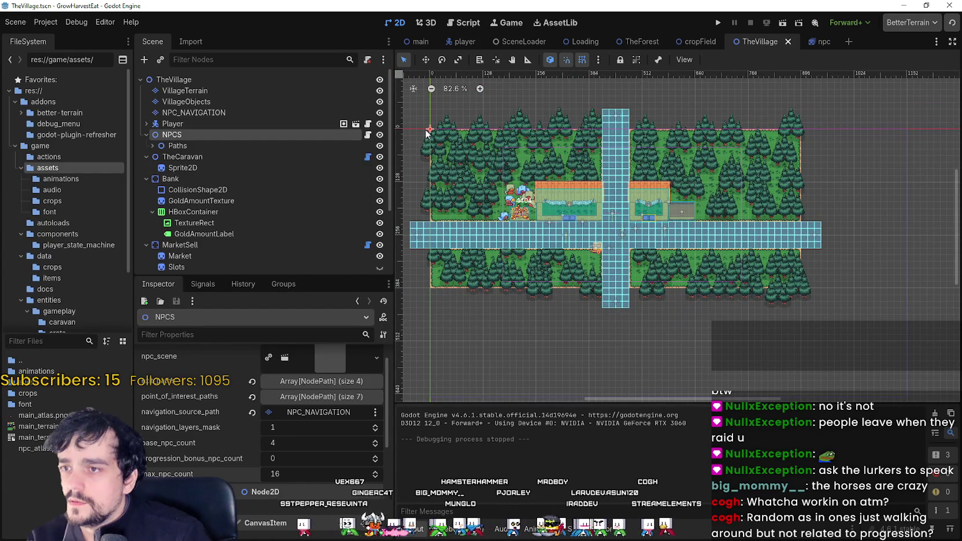
- Select Paths under NPCS and expand it to list Exit_0–Exit_3 and Interest_0–Interest_6
{"action": "left_click", "coordinate": [175, 147]}
{"action": "left_click", "coordinate": [150, 146]}
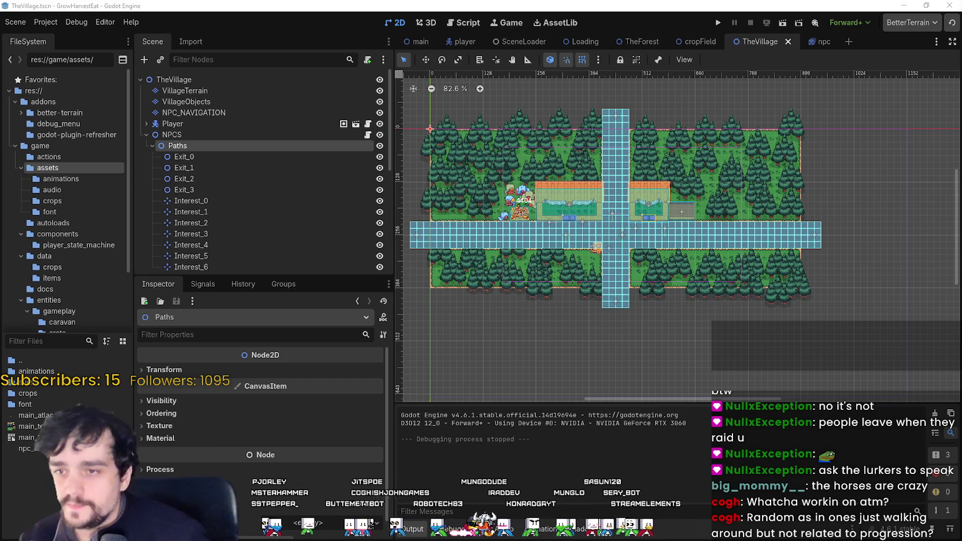
{"action": "scroll", "coordinate": [549, 191], "scroll_direction": "up", "scroll_amount": 6}
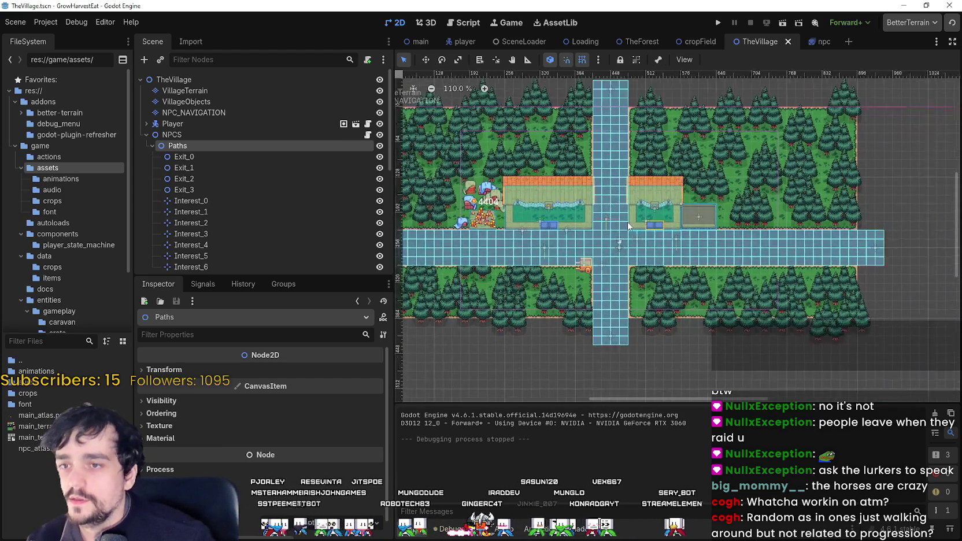
{"action": "scroll", "coordinate": [549, 263], "scroll_direction": "down", "scroll_amount": 1}
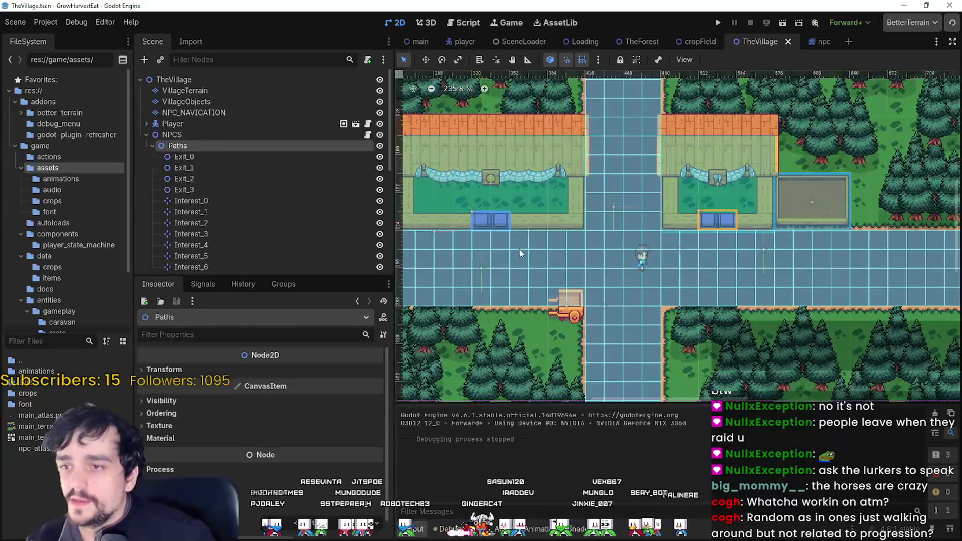
{"action": "scroll", "coordinate": [616, 237], "scroll_direction": "down", "scroll_amount": 3}
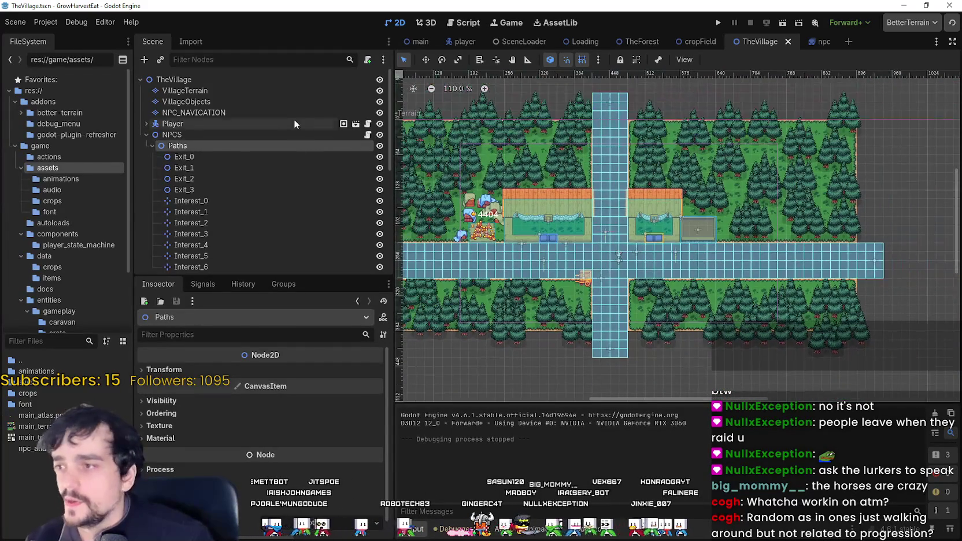
{"action": "scroll", "coordinate": [167, 212], "scroll_direction": "down", "scroll_amount": 3}
{"action": "scroll", "coordinate": [691, 278], "scroll_direction": "up", "scroll_amount": 2}
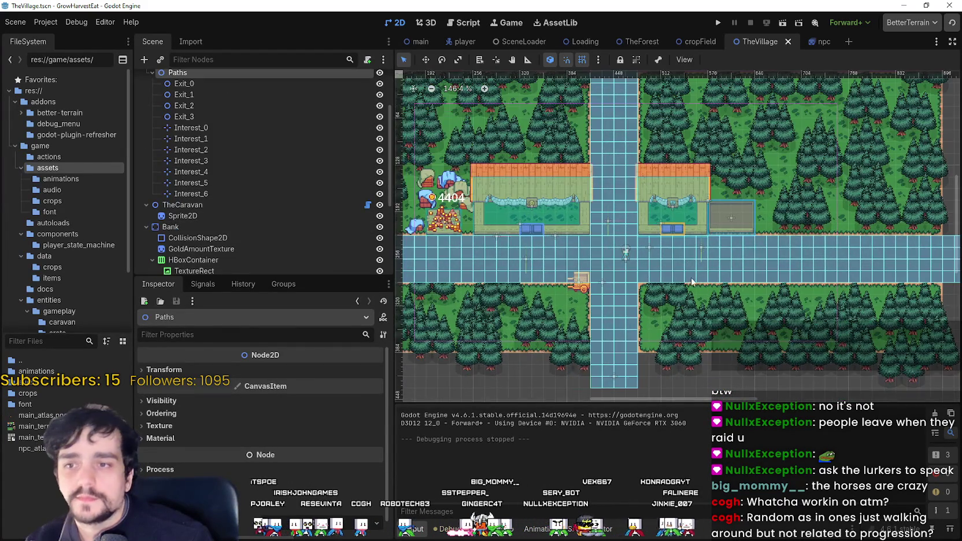
{"action": "scroll", "coordinate": [637, 282], "scroll_direction": "down", "scroll_amount": 3}
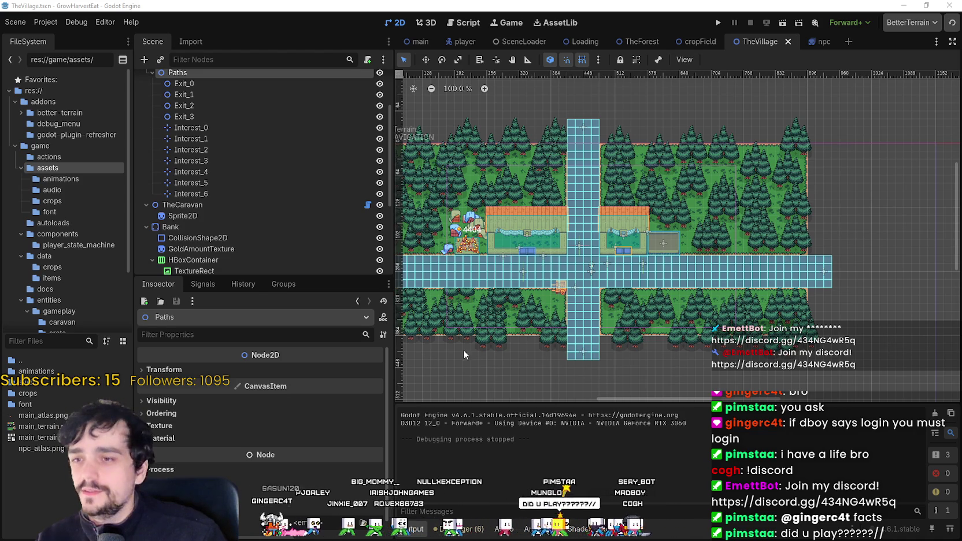
- Add the _ensure_route_cache function to npcs.gd, save it, and reselect the NPCS node
{"action": "scroll", "coordinate": [264, 222], "scroll_direction": "up", "scroll_amount": 3}
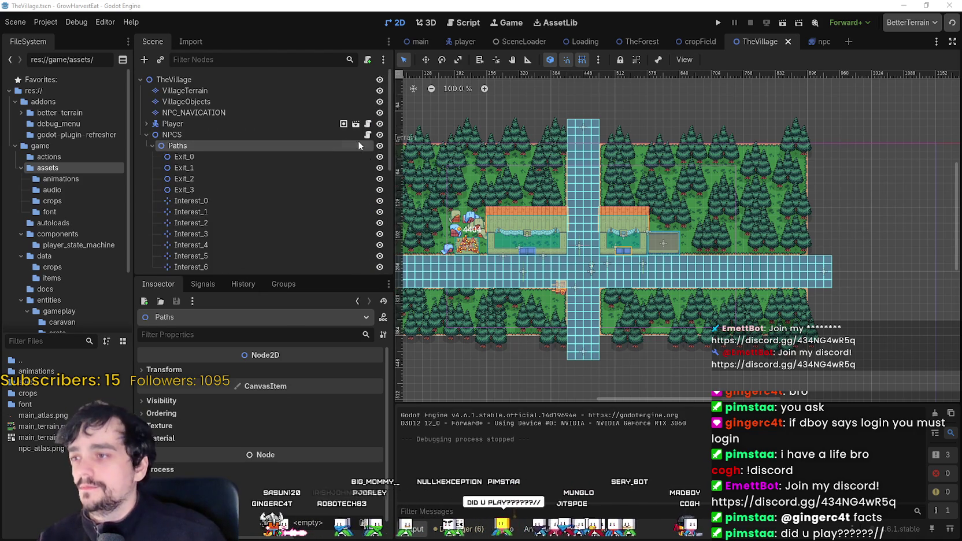
{"action": "left_click", "coordinate": [368, 134]}
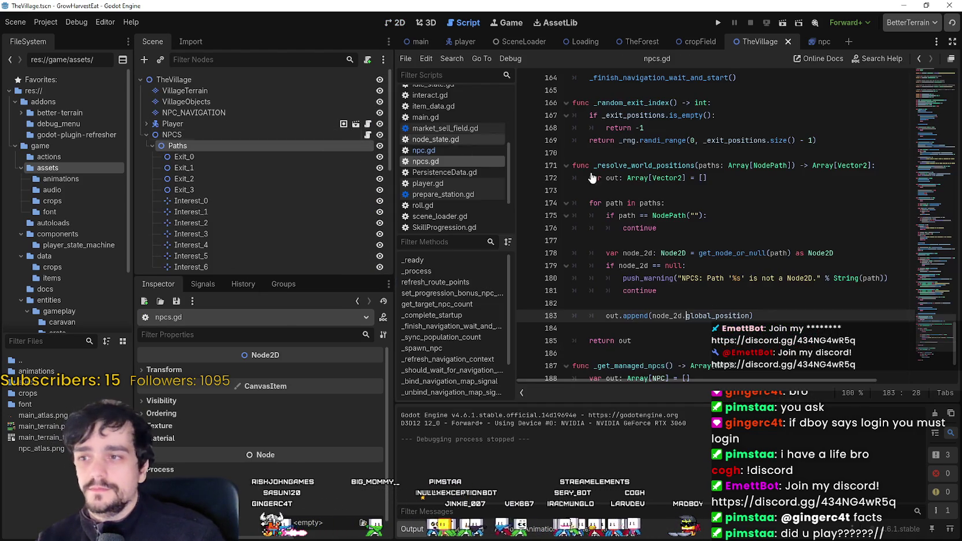
{"action": "mouse_move", "coordinate": [665, 369]}
{"action": "left_mouse_down"}
{"action": "mouse_move", "coordinate": [637, 347]}
{"action": "mouse_move", "coordinate": [463, 87]}
{"action": "mouse_move", "coordinate": [324, 2]}
{"action": "left_mouse_up"}
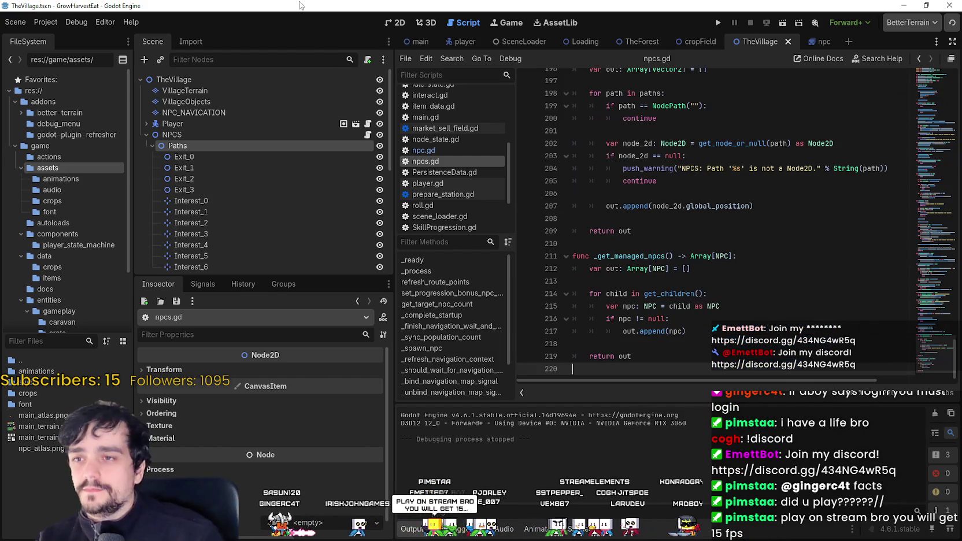
{"action": "key", "text": "Right"}
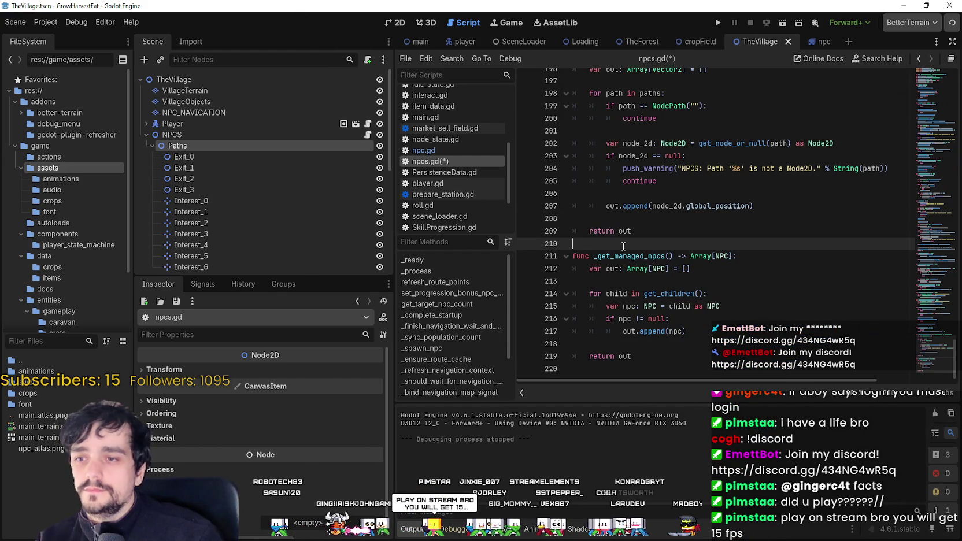
{"action": "key", "text": "ctrl+s"}
{"action": "left_click", "coordinate": [190, 133]}
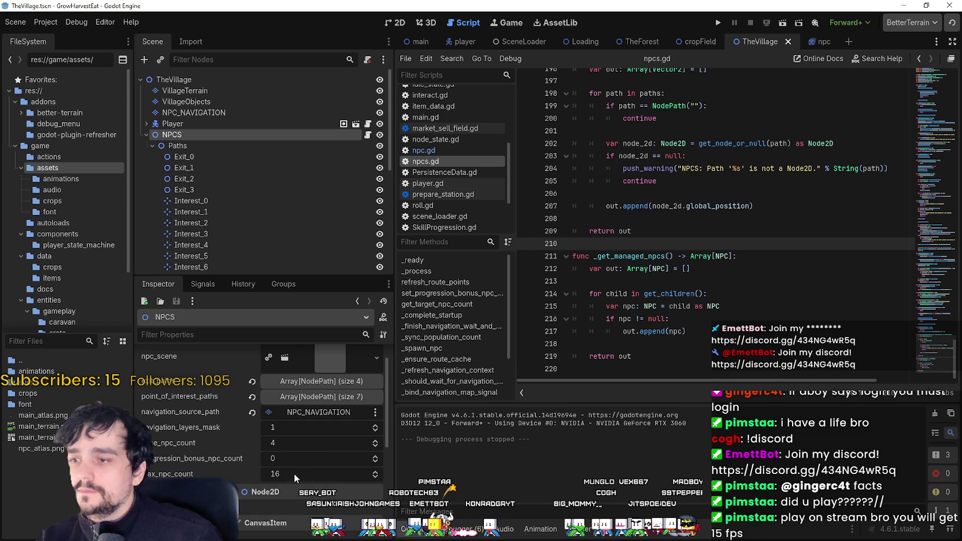
- Set base_npc_count to 16 and launch the game
{"action": "left_click", "coordinate": [284, 443]}
{"action": "type", "text": "16"}
{"action": "key", "text": "Return"}
{"action": "type", "text": "32"}
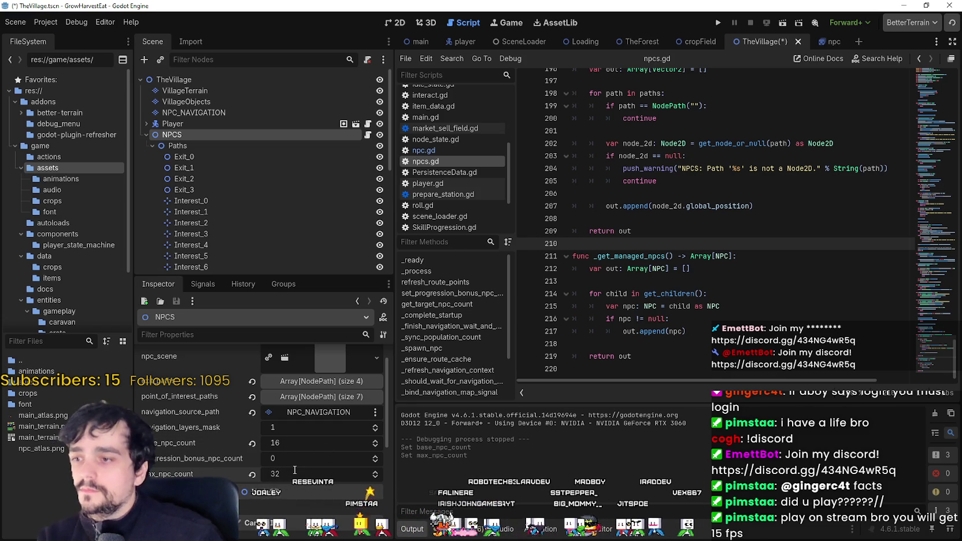
{"action": "left_click", "coordinate": [719, 23]}
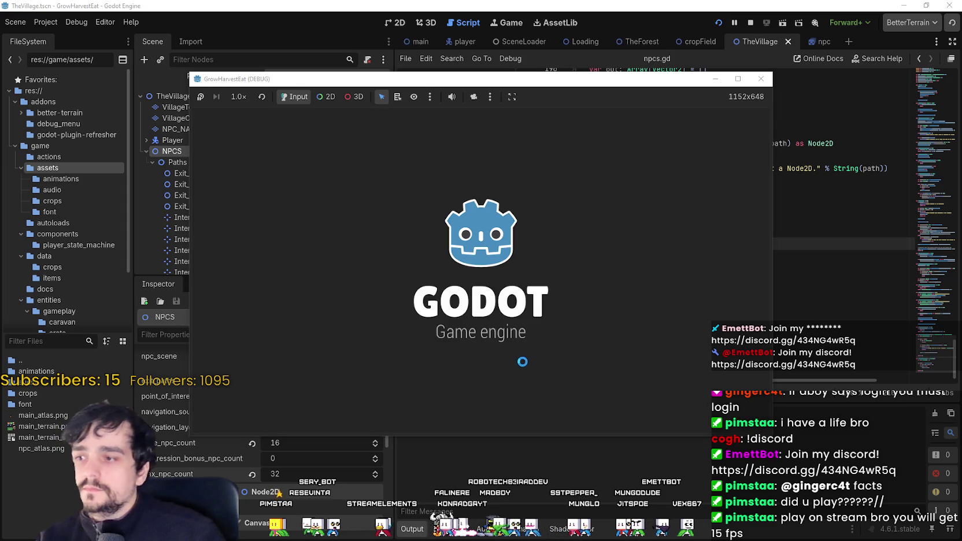
- Start the village game from its title menu and watch the NPCs walk the paths
{"action": "left_click", "coordinate": [346, 381]}
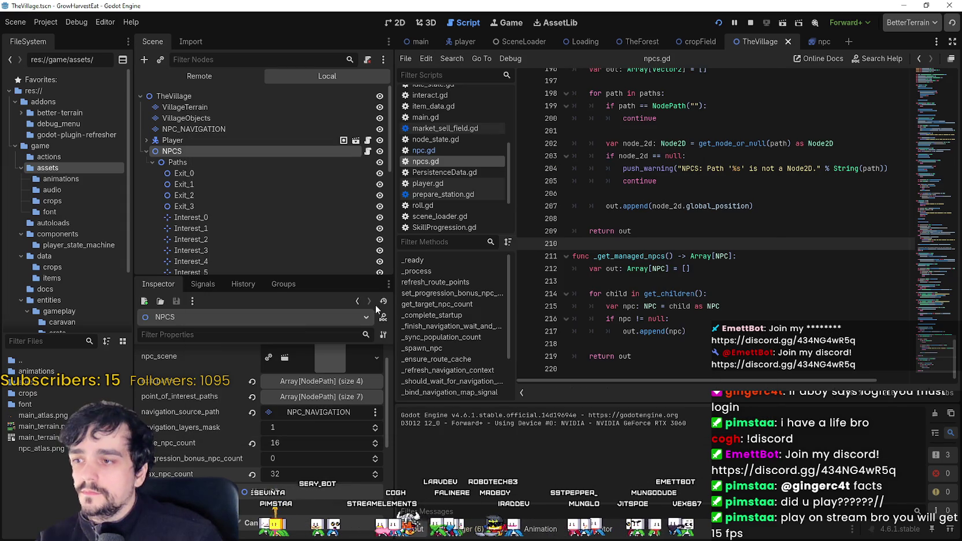
{"action": "left_click", "coordinate": [344, 382]}
{"action": "left_click", "coordinate": [344, 381]}
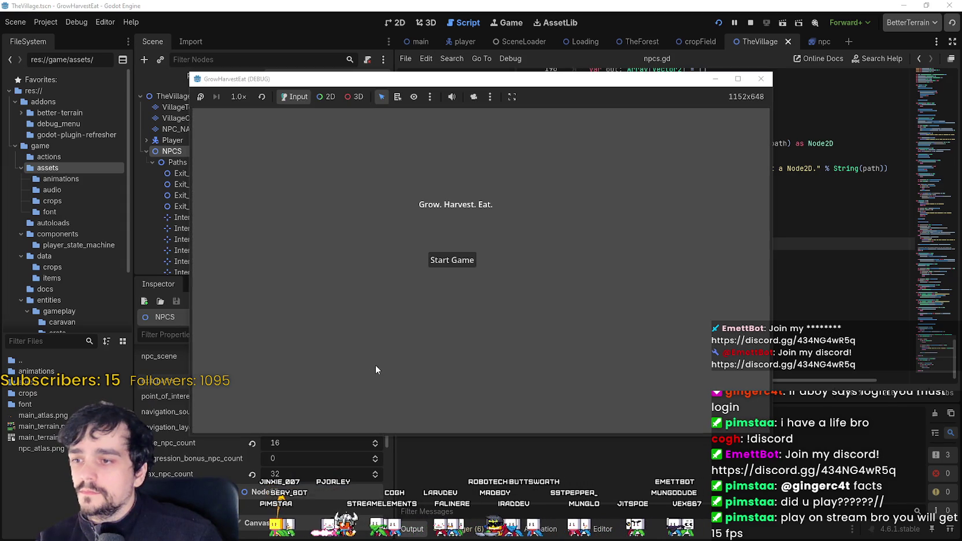
{"action": "left_click", "coordinate": [474, 260]}
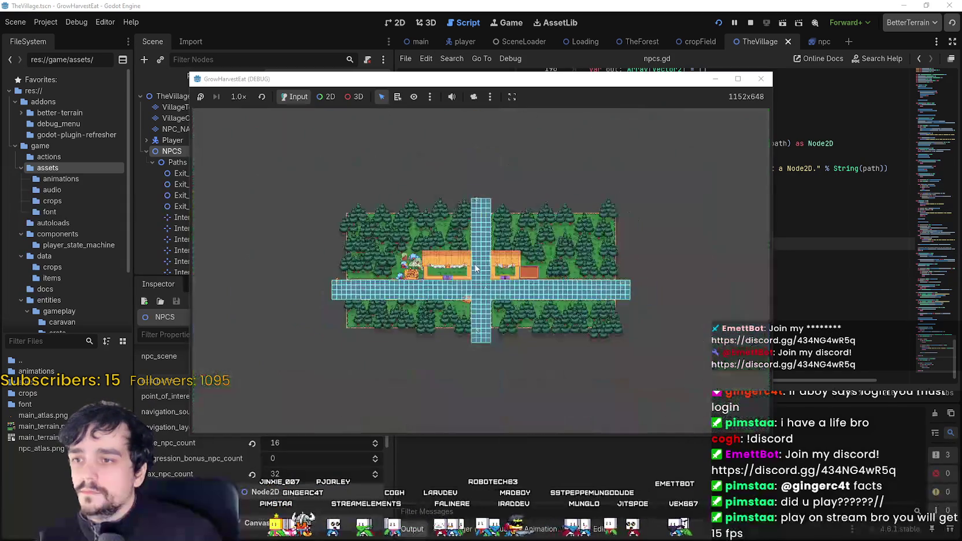
{"action": "scroll", "coordinate": [477, 264], "scroll_direction": "up", "scroll_amount": 3}
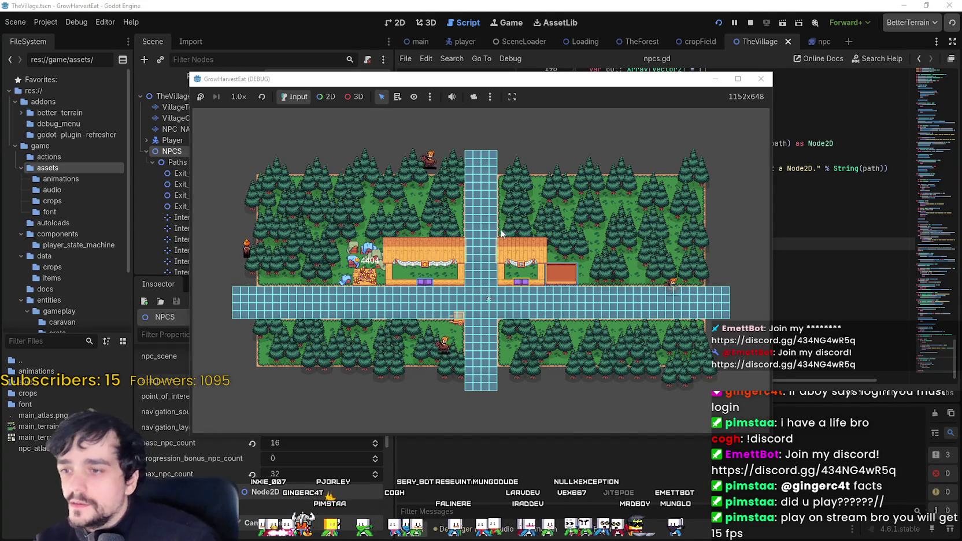
{"action": "scroll", "coordinate": [402, 249], "scroll_direction": "up", "scroll_amount": 3}
{"action": "scroll", "coordinate": [405, 253], "scroll_direction": "down", "scroll_amount": 4}
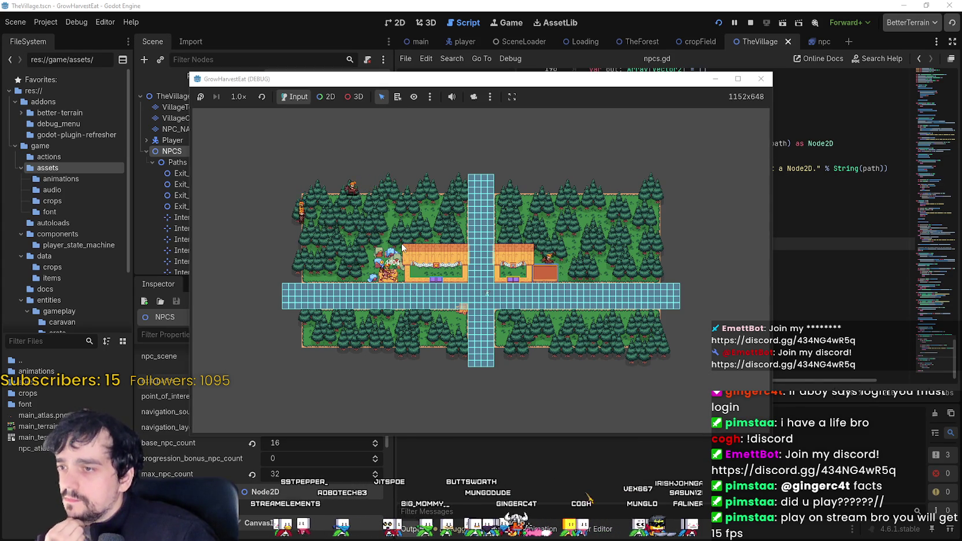
{"action": "scroll", "coordinate": [403, 247], "scroll_direction": "up", "scroll_amount": 3}
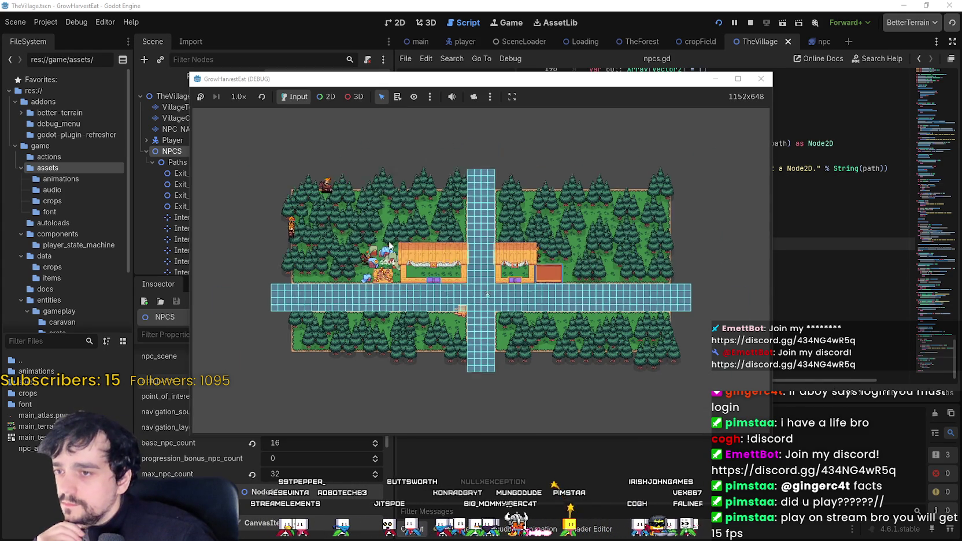
{"action": "scroll", "coordinate": [329, 247], "scroll_direction": "down", "scroll_amount": 2}
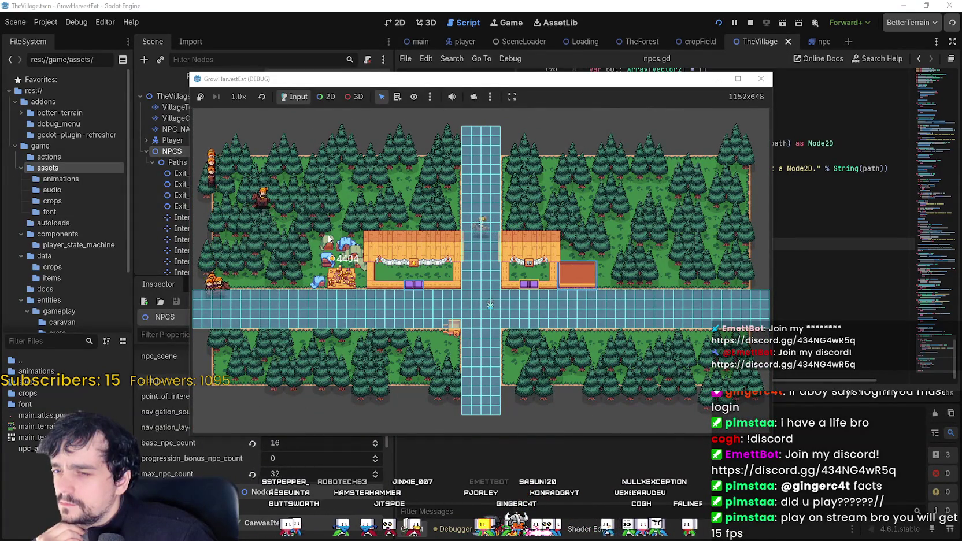
- Review npcs.gd, highlighting _should_wait_for_navigation_sync to check where it is used
{"action": "left_click", "coordinate": [382, 4]}
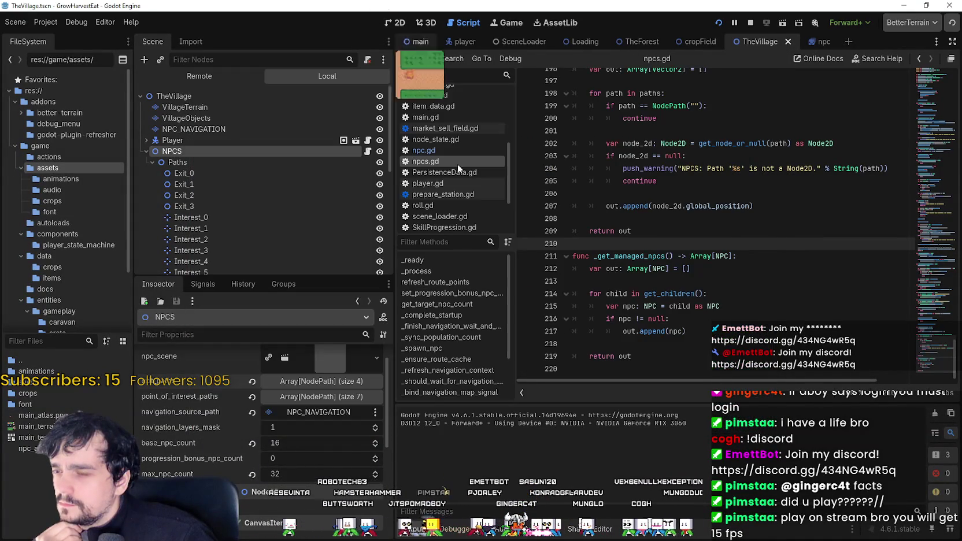
{"action": "mouse_move", "coordinate": [926, 354]}
{"action": "left_mouse_down"}
{"action": "mouse_move", "coordinate": [915, 174]}
{"action": "mouse_move", "coordinate": [896, 223]}
{"action": "mouse_move", "coordinate": [911, 102]}
{"action": "mouse_move", "coordinate": [906, 117]}
{"action": "left_mouse_up"}
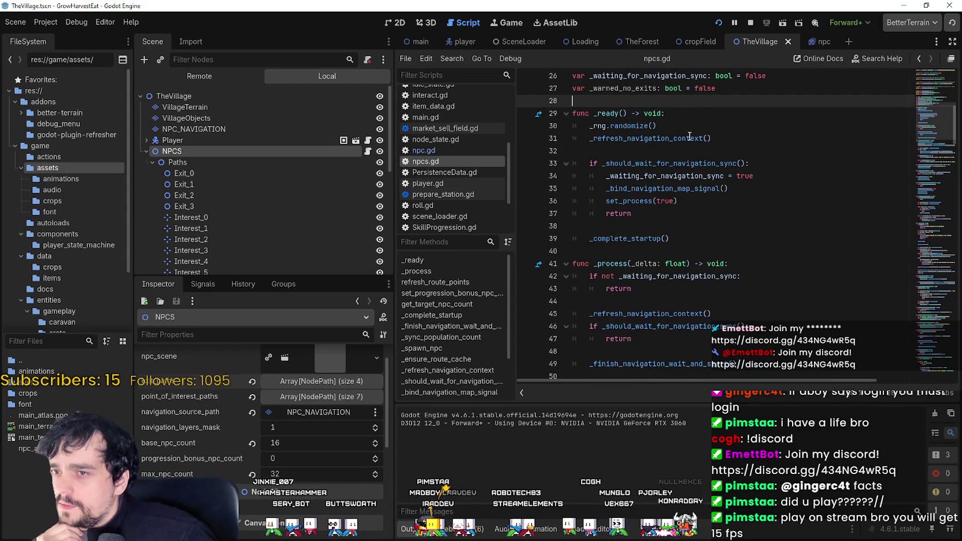
{"action": "left_click", "coordinate": [701, 114]}
{"action": "double_click", "coordinate": [707, 162]}
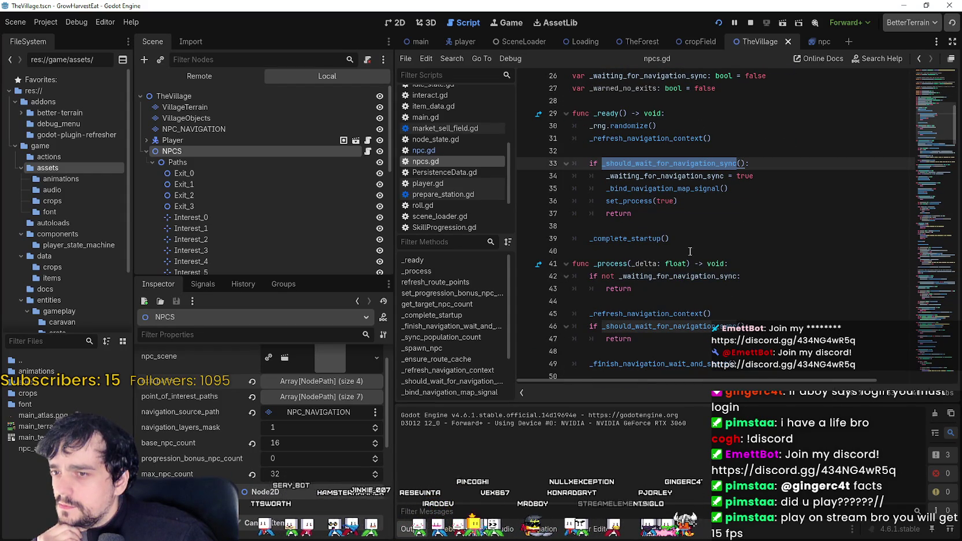
{"action": "scroll", "coordinate": [690, 252], "scroll_direction": "up", "scroll_amount": 1}
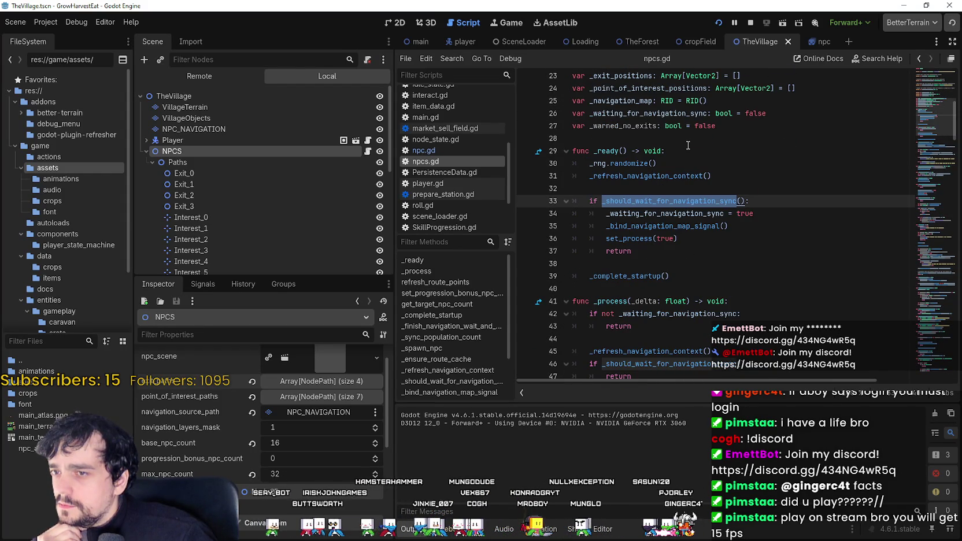
{"action": "scroll", "coordinate": [686, 238], "scroll_direction": "down", "scroll_amount": 1}
{"action": "scroll", "coordinate": [732, 280], "scroll_direction": "down", "scroll_amount": 2}
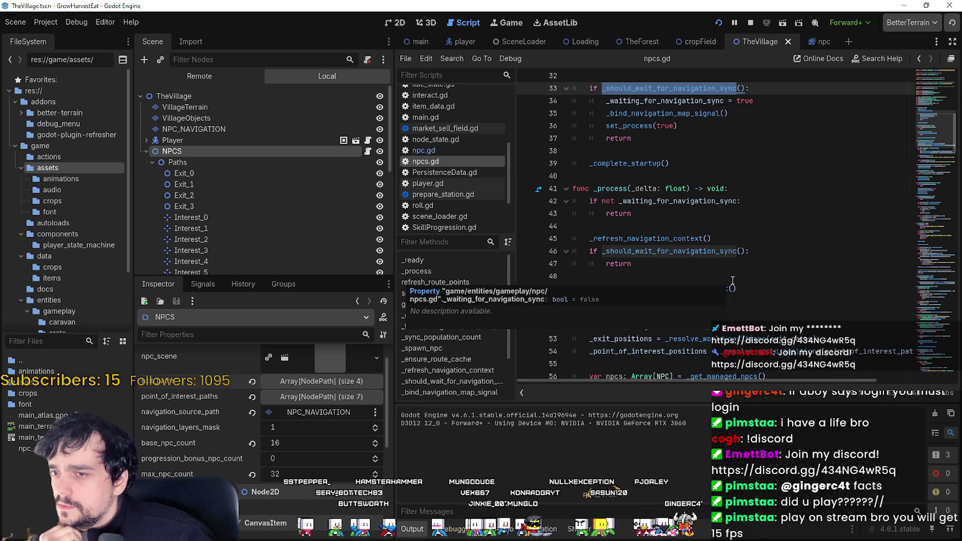
{"action": "scroll", "coordinate": [697, 201], "scroll_direction": "down", "scroll_amount": 1}
{"action": "scroll", "coordinate": [760, 261], "scroll_direction": "up", "scroll_amount": 4}
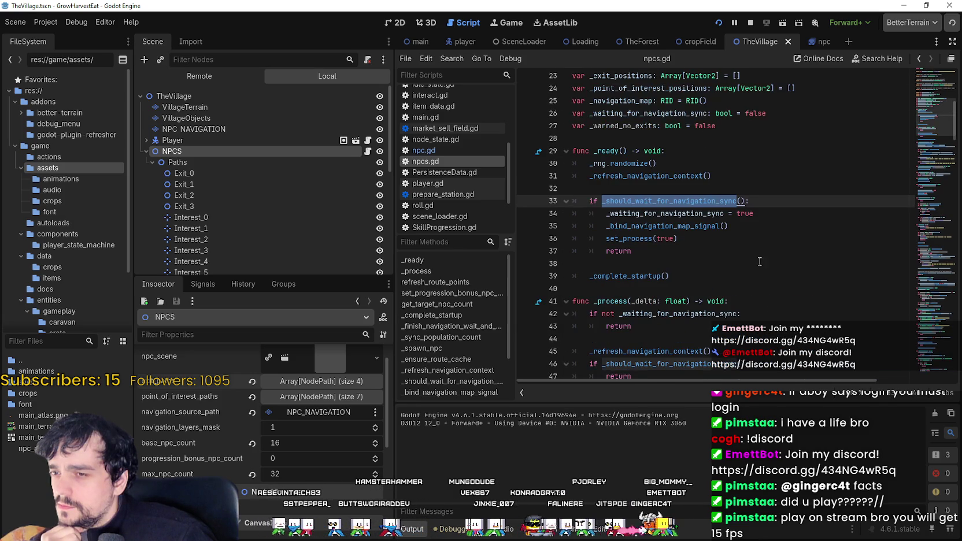
- Make 'await get_tree().physics_frame' the first line of _ready, save, and relaunch the game
{"action": "left_click", "coordinate": [729, 152]}
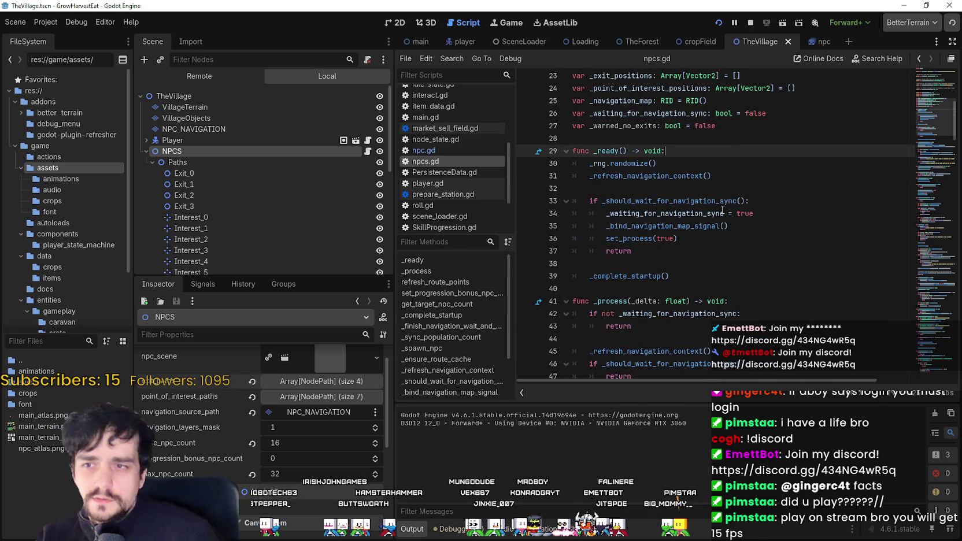
{"action": "key", "text": "Return"}
{"action": "scroll", "coordinate": [722, 210], "scroll_direction": "up", "scroll_amount": 3}
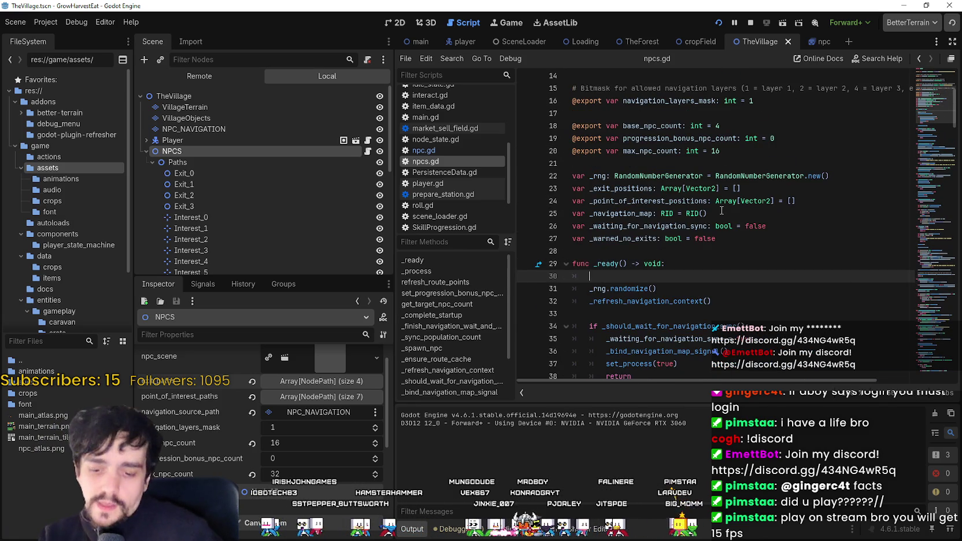
{"action": "type", "text": "a"}
{"action": "key", "text": "BackSpace"}
{"action": "key", "text": "BackSpace"}
{"action": "type", "text": "a"}
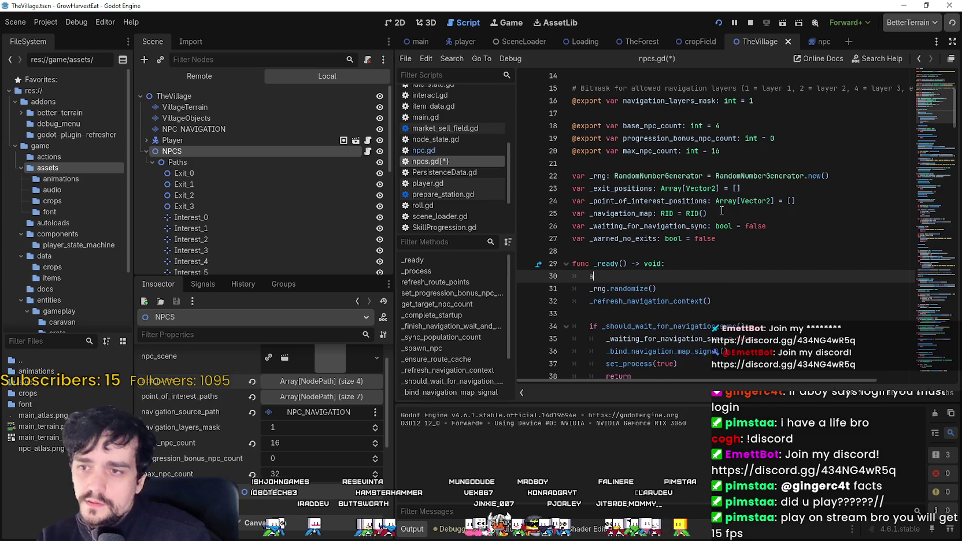
{"action": "type", "text": "wait @"}
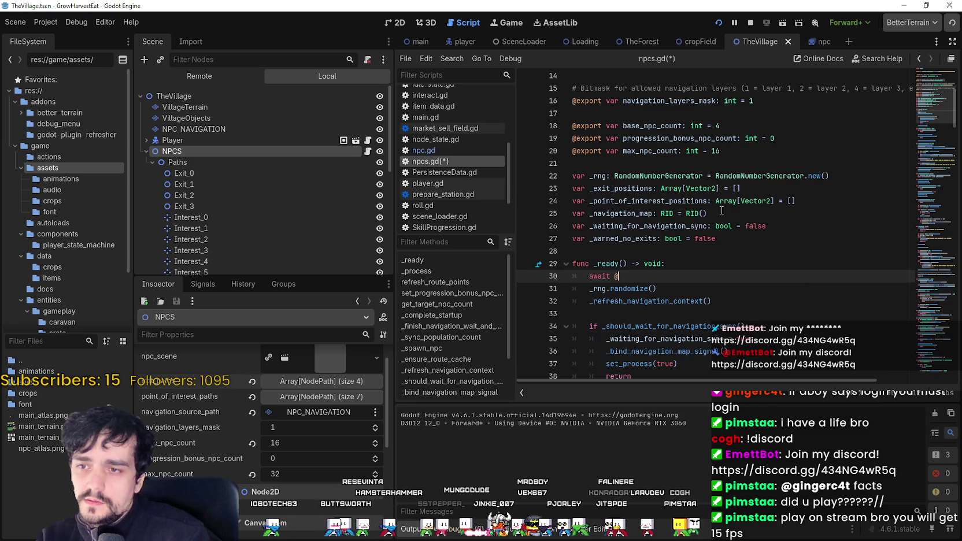
{"action": "key", "text": "BackSpace"}
{"action": "type", "text": "get_"}
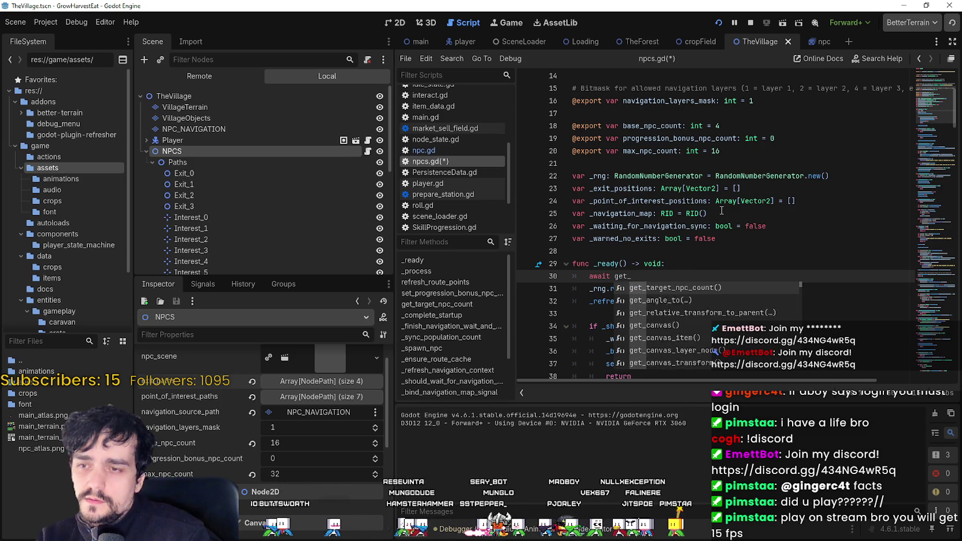
{"action": "type", "text": "t"}
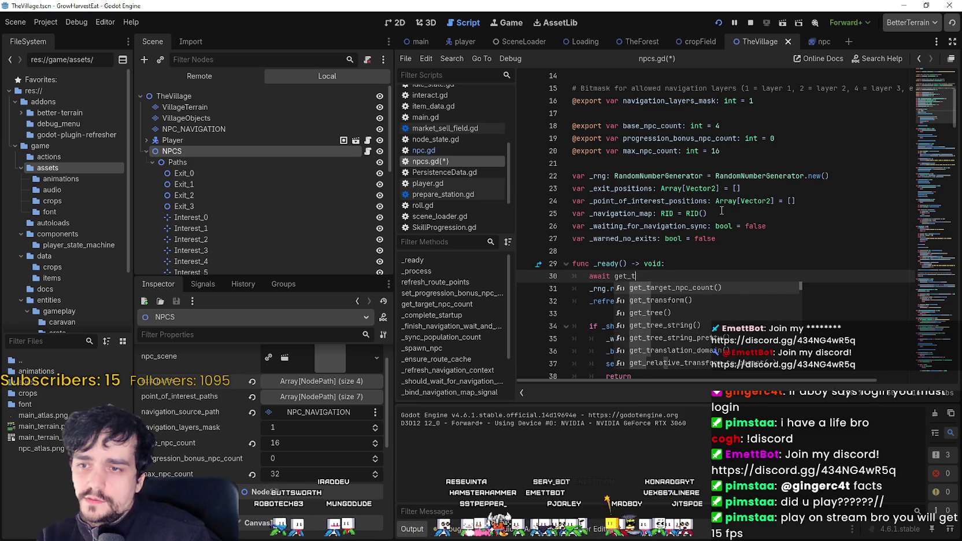
{"action": "type", "text": "ree"}
{"action": "key", "text": "Return"}
{"action": "type", "text": ".physics_frame"}
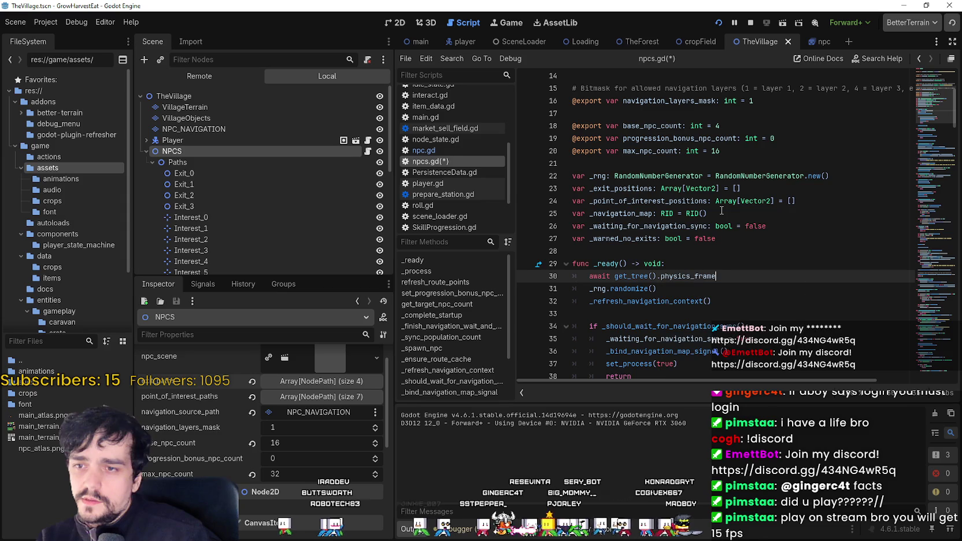
{"action": "key", "text": "ctrl+s"}
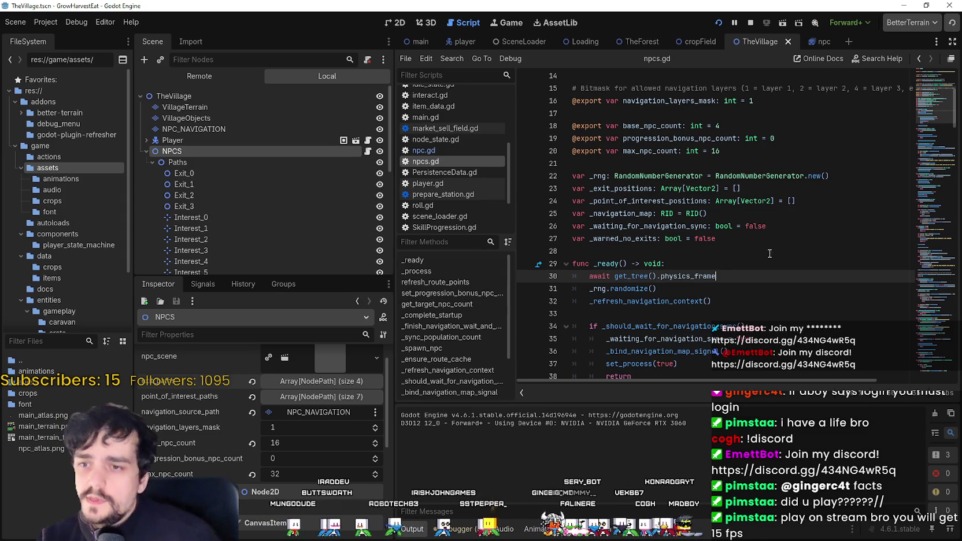
{"action": "left_click", "coordinate": [724, 24]}
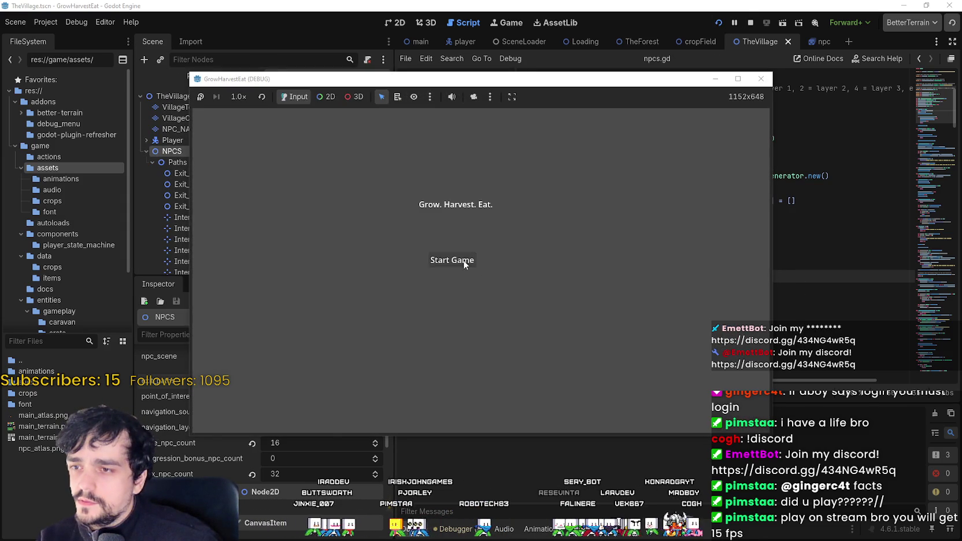
- After a test run, copy the await physics_frame line so _ready waits four frames, then relaunch
{"action": "left_click", "coordinate": [457, 261]}
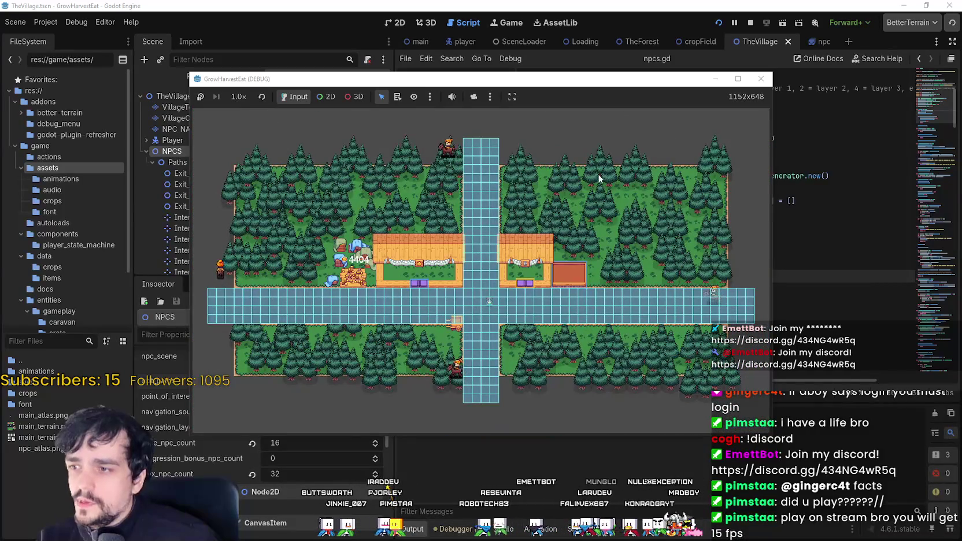
{"action": "left_click", "coordinate": [750, 23]}
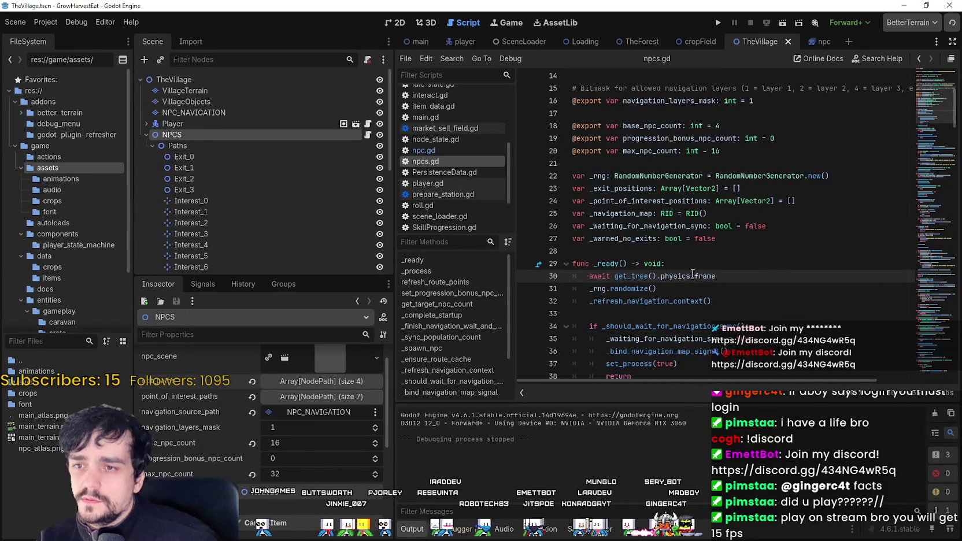
{"action": "left_click_drag", "start_coordinate": [716, 276], "coordinate": [583, 272]}
{"action": "key", "text": "ctrl+c"}
{"action": "left_click", "coordinate": [751, 270]}
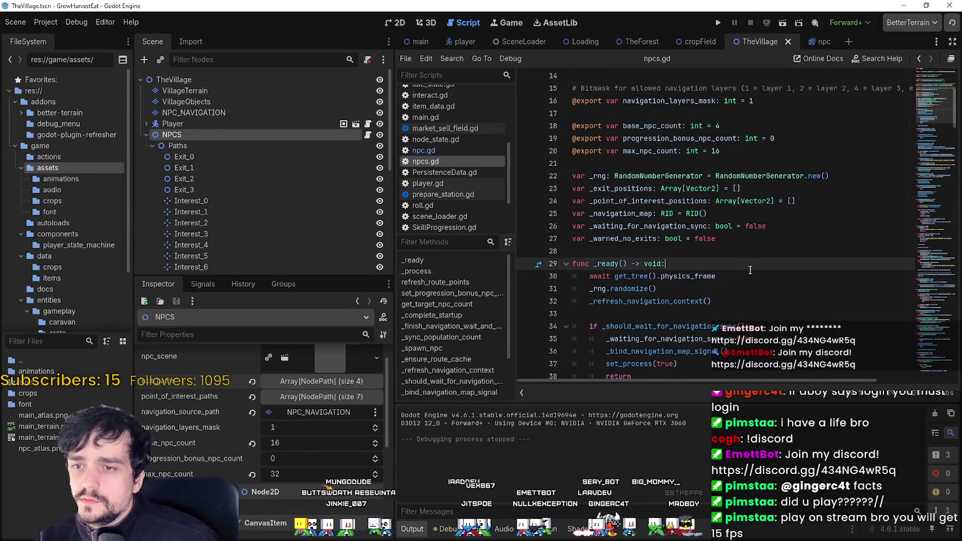
{"action": "left_click", "coordinate": [750, 277]}
{"action": "key", "text": "Return"}
{"action": "key", "text": "ctrl+v"}
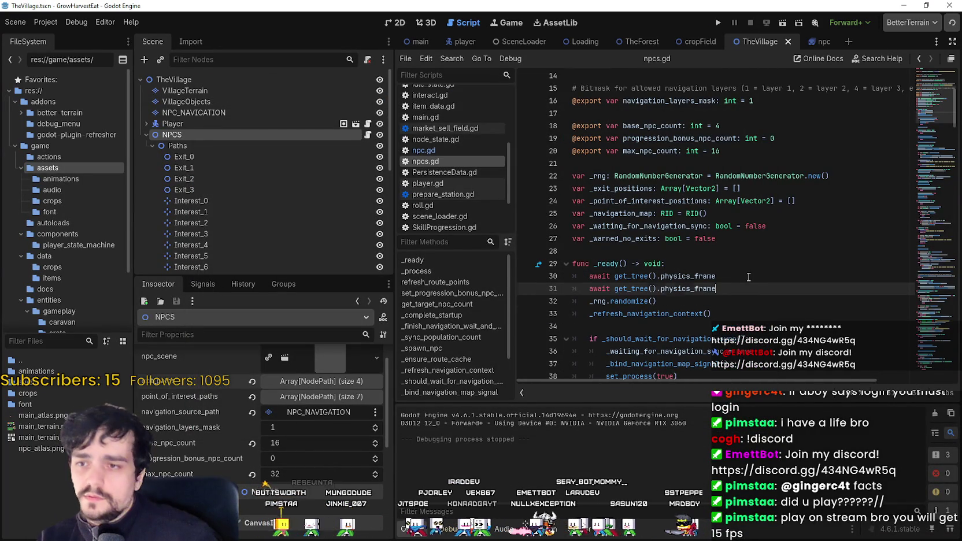
{"action": "key", "text": "Return"}
{"action": "key", "text": "ctrl+v"}
{"action": "key", "text": "Return"}
{"action": "key", "text": "ctrl+v"}
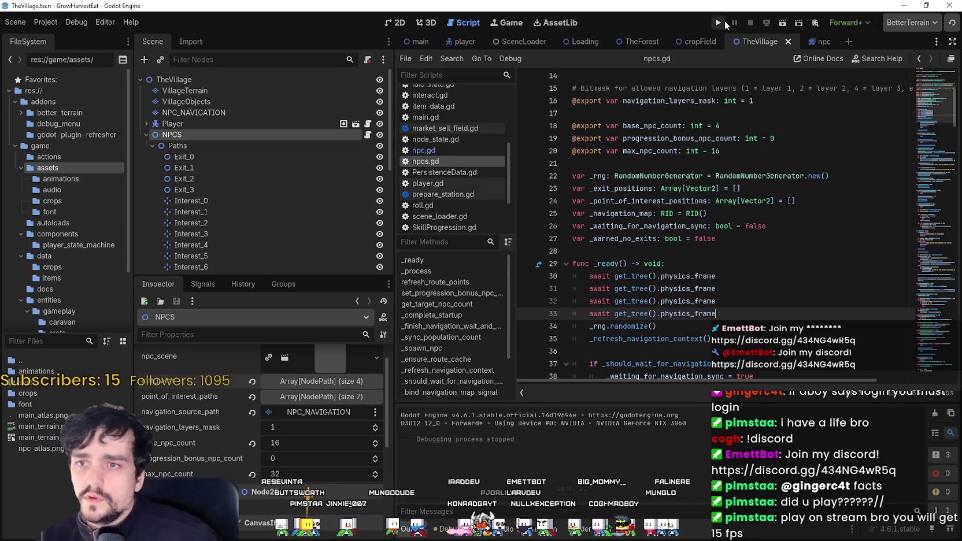
{"action": "left_click", "coordinate": [725, 20]}
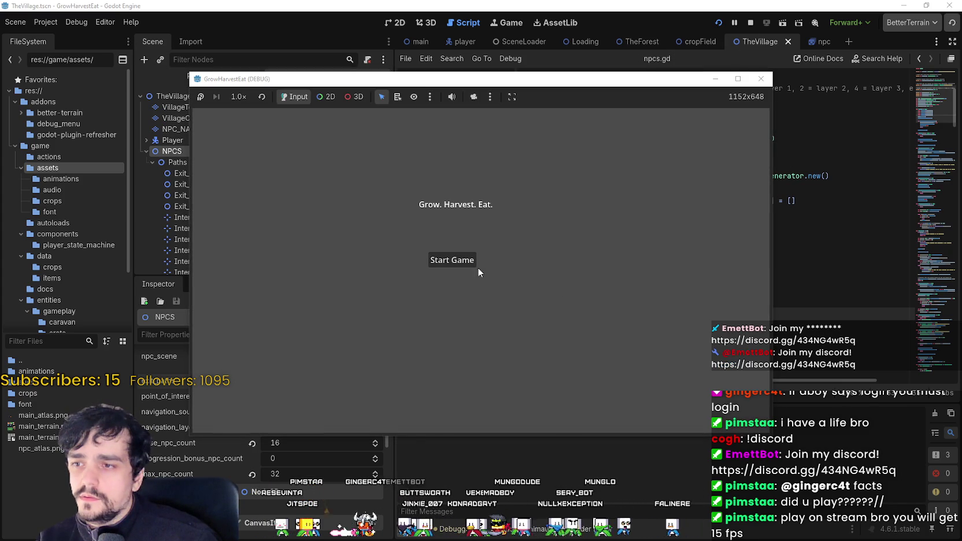
- Start the game from its title menu into the village map, then stop the test run
{"action": "left_click", "coordinate": [475, 266]}
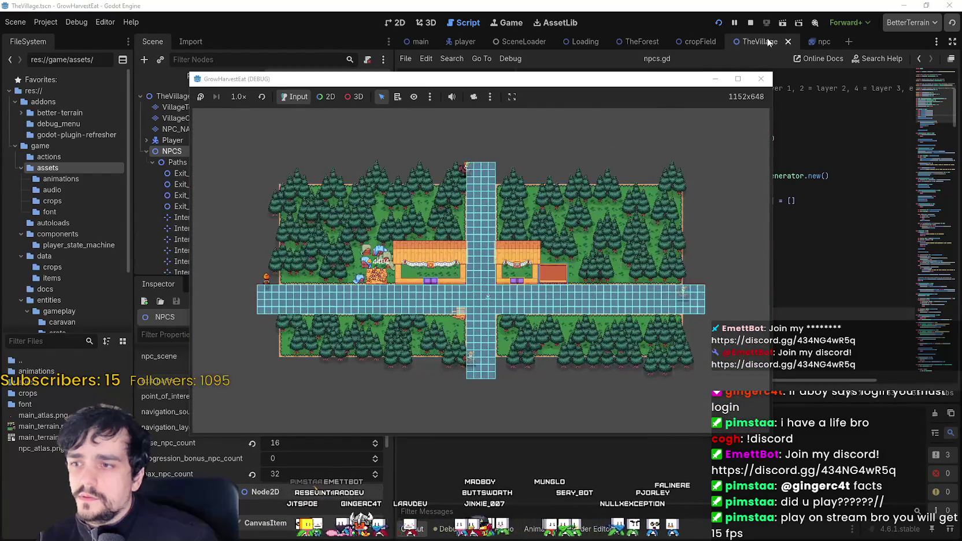
{"action": "left_click", "coordinate": [751, 22]}
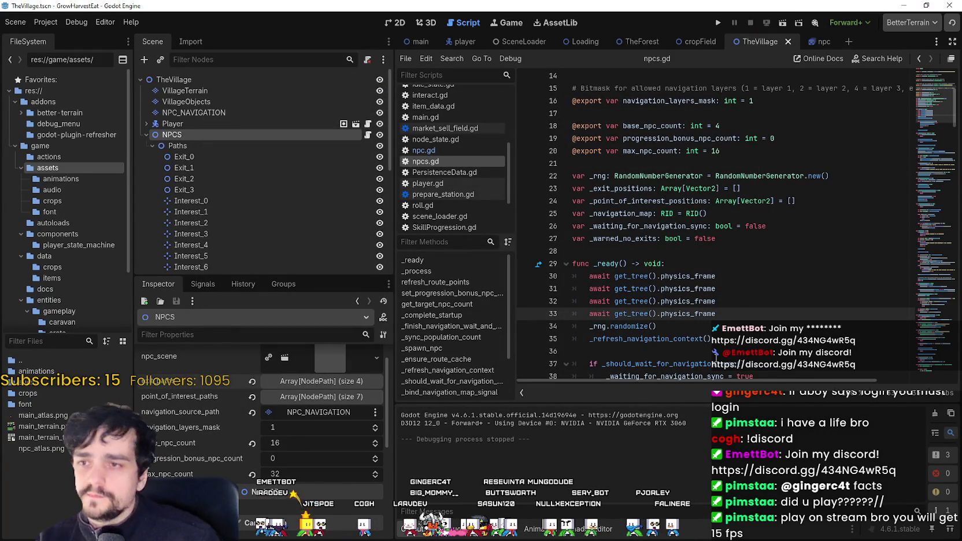
{"action": "left_click_drag", "start_coordinate": [738, 313], "coordinate": [541, 276]}
{"action": "key", "text": "BackSpace"}
{"action": "key", "text": "BackSpace"}
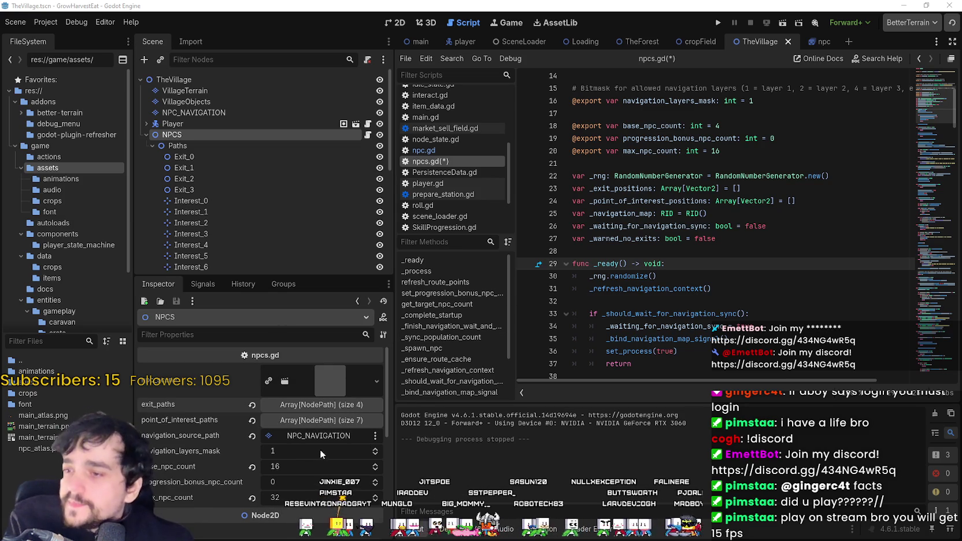
{"action": "left_click", "coordinate": [328, 404]}
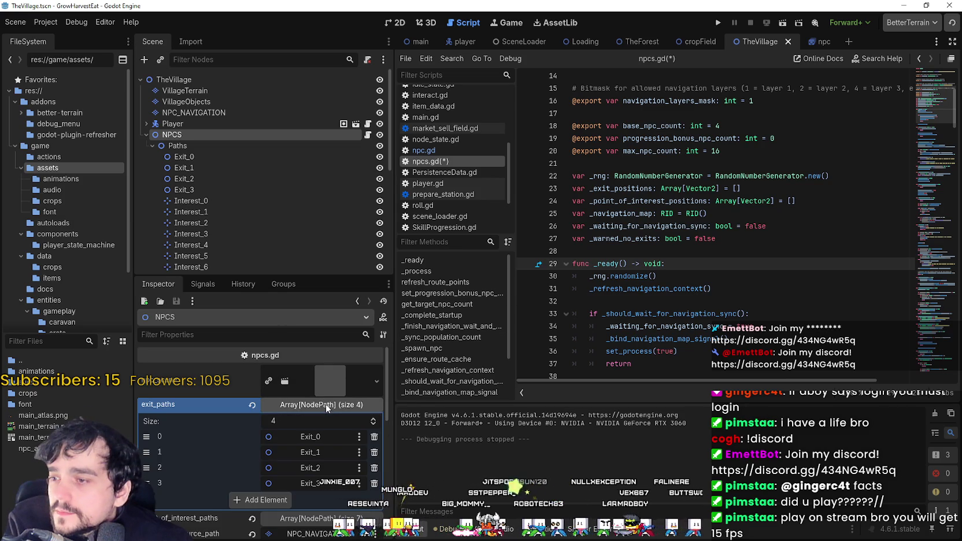
{"action": "left_click", "coordinate": [326, 405]}
{"action": "left_click", "coordinate": [322, 419]}
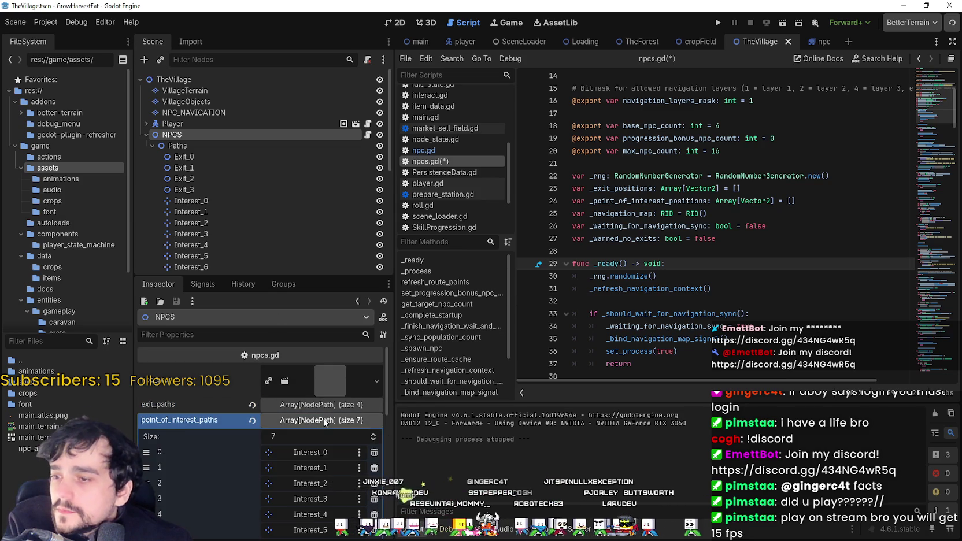
{"action": "left_click", "coordinate": [323, 419]}
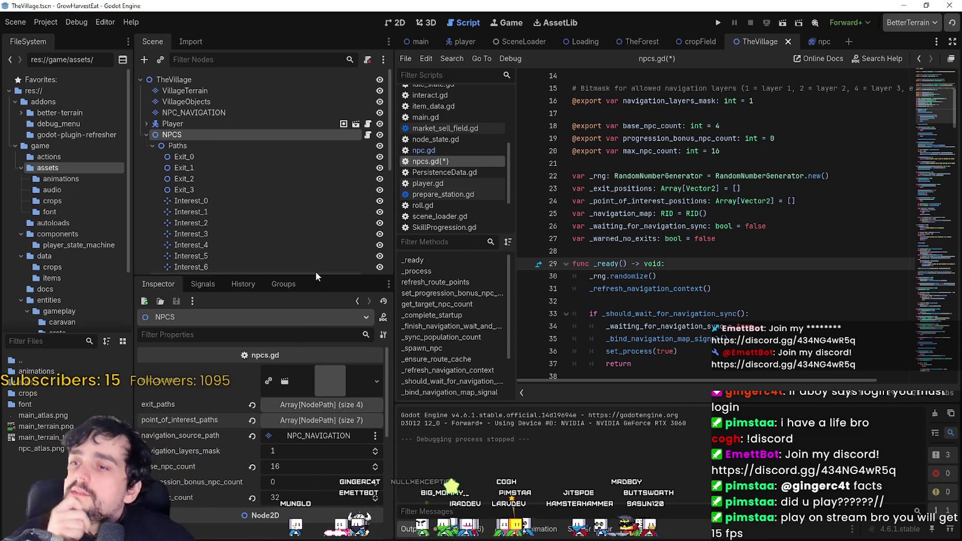
{"action": "left_click_drag", "start_coordinate": [315, 273], "coordinate": [314, 357]}
- Show the village in the 2D view, collapse NPCS, and select the NPC_NAVIGATION tile layer
{"action": "scroll", "coordinate": [346, 163], "scroll_direction": "down", "scroll_amount": 2}
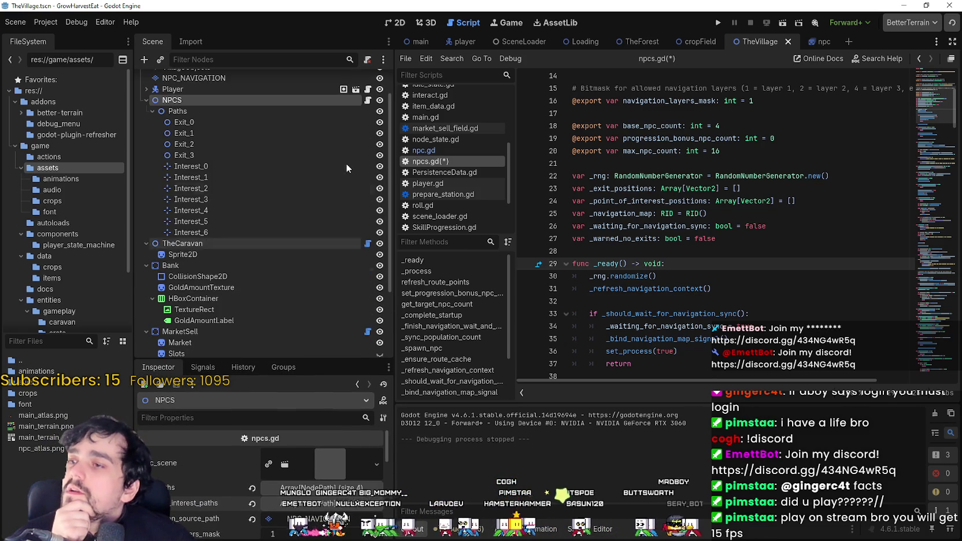
{"action": "left_click", "coordinate": [405, 22]}
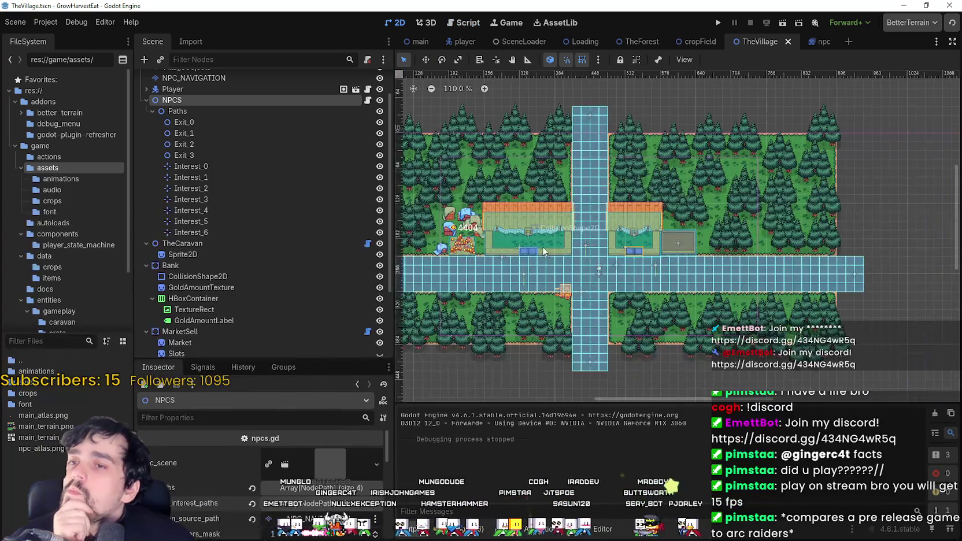
{"action": "scroll", "coordinate": [199, 155], "scroll_direction": "up", "scroll_amount": 2}
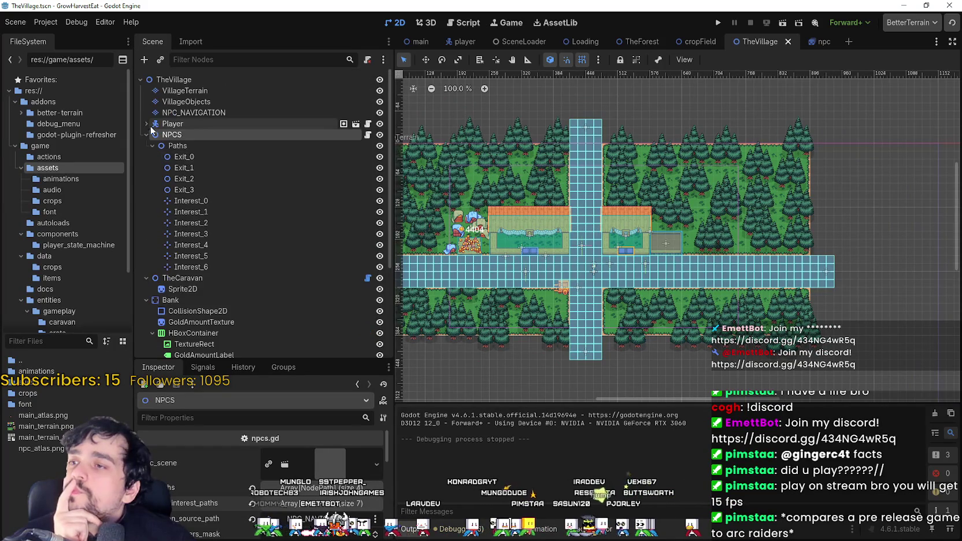
{"action": "left_click", "coordinate": [145, 137]}
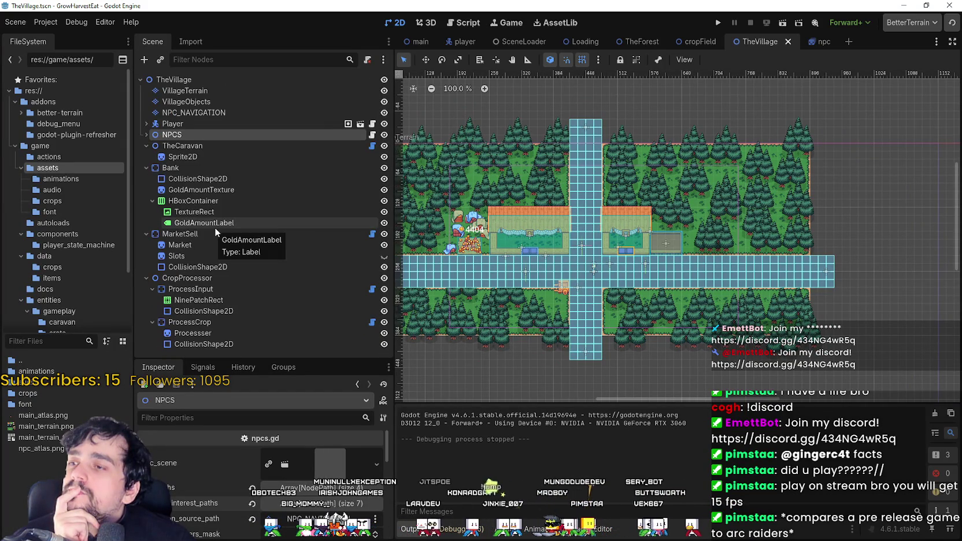
{"action": "left_click", "coordinate": [230, 114]}
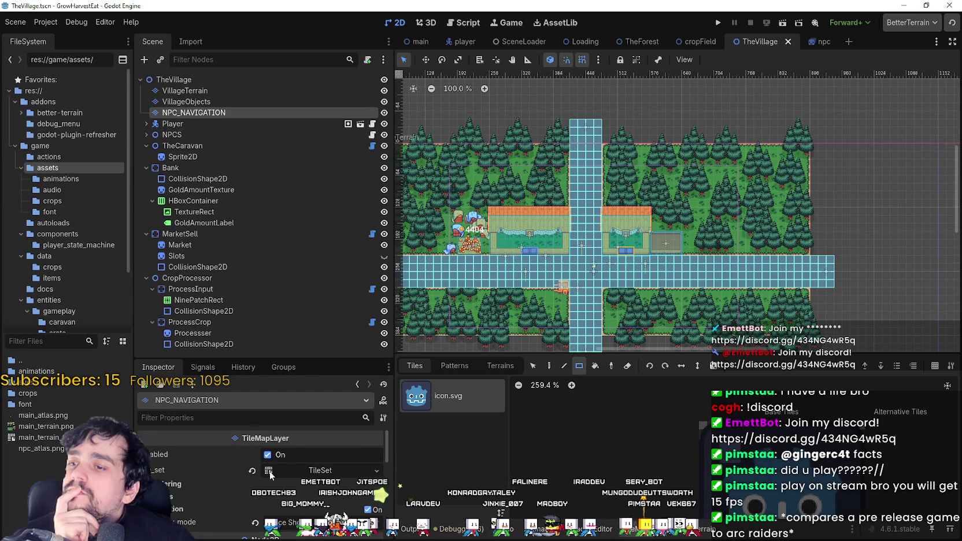
- Expand NPC_NAVIGATION's TileSet resource in the Inspector and open its navigation_layers settings
{"action": "scroll", "coordinate": [263, 474], "scroll_direction": "down", "scroll_amount": 1}
{"action": "left_click", "coordinate": [319, 448]}
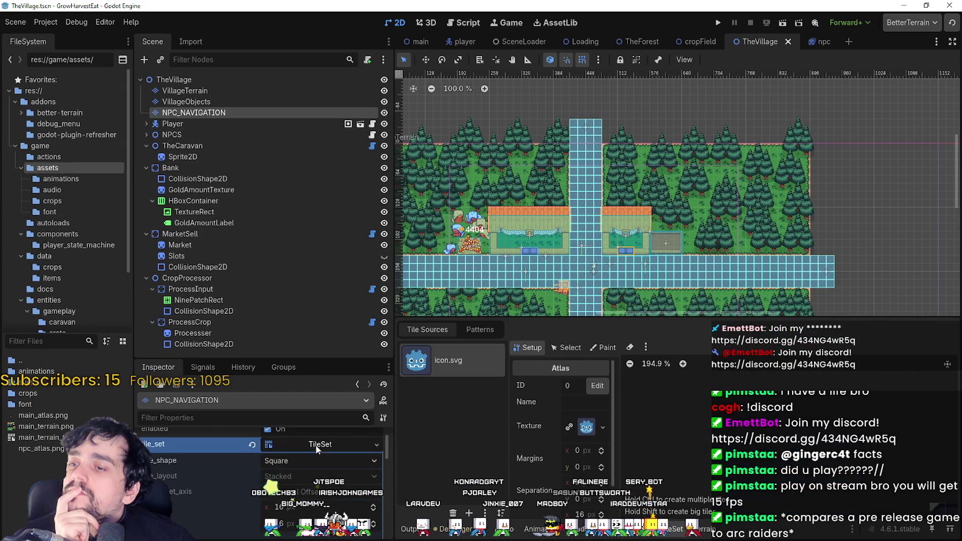
{"action": "left_click", "coordinate": [319, 444]}
{"action": "scroll", "coordinate": [248, 460], "scroll_direction": "down", "scroll_amount": 1}
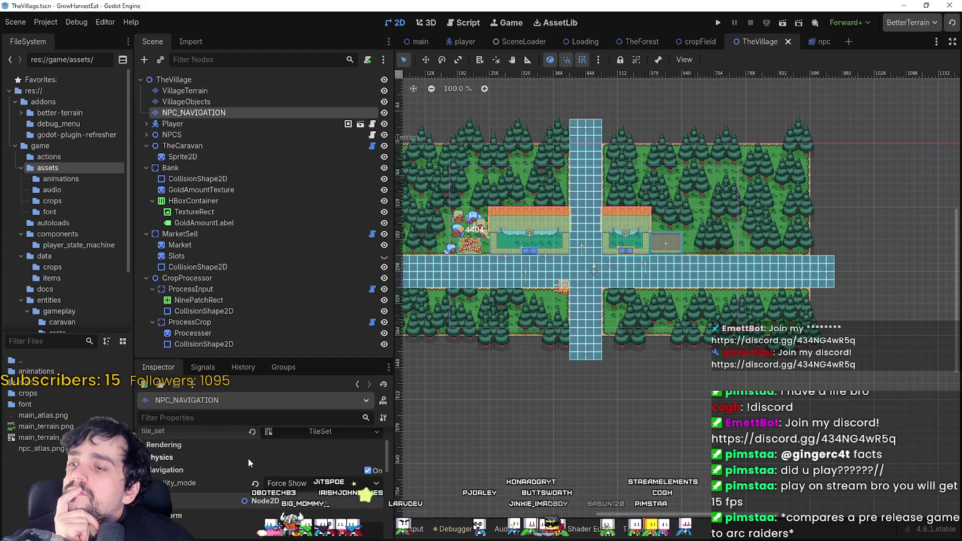
{"action": "scroll", "coordinate": [314, 461], "scroll_direction": "up", "scroll_amount": 2}
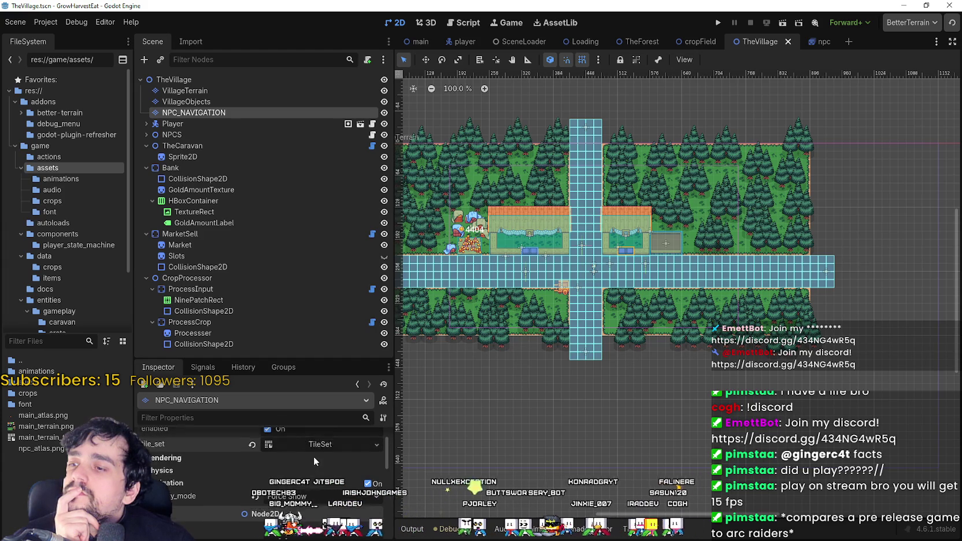
{"action": "left_click", "coordinate": [315, 458]}
{"action": "scroll", "coordinate": [259, 461], "scroll_direction": "down", "scroll_amount": 4}
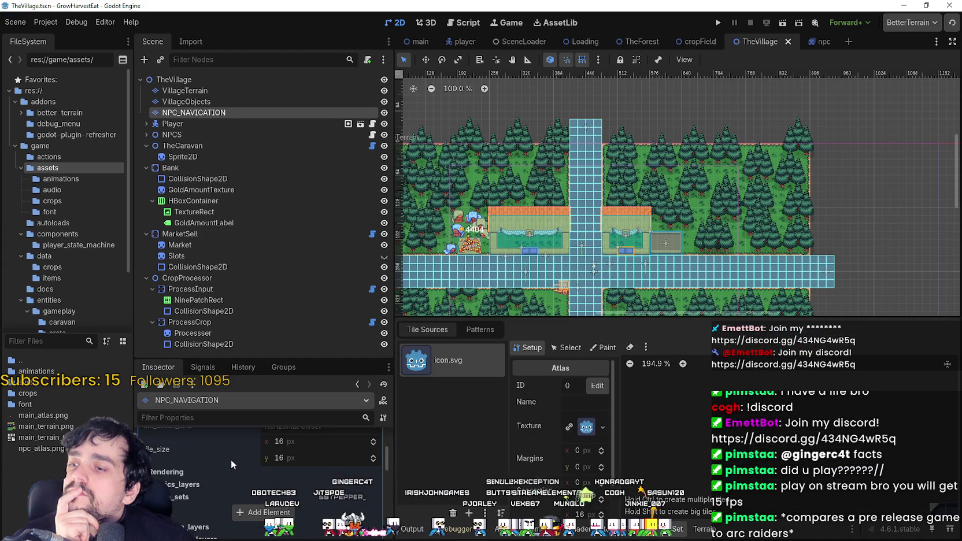
{"action": "left_click", "coordinate": [168, 487]}
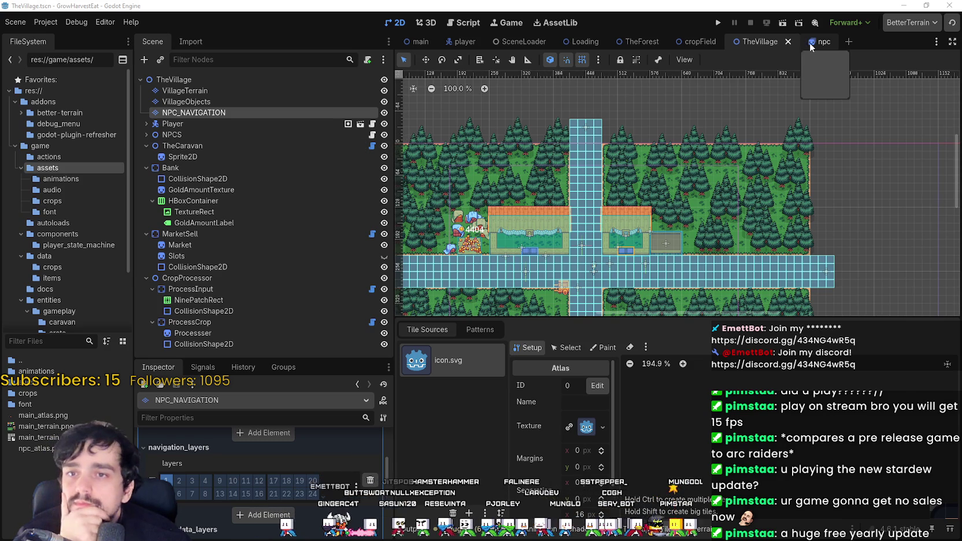
- In the npc scene, replace the whole npc.gd script with pasted code, save, and return to TheVillage
{"action": "left_click", "coordinate": [820, 42]}
{"action": "left_click", "coordinate": [372, 79]}
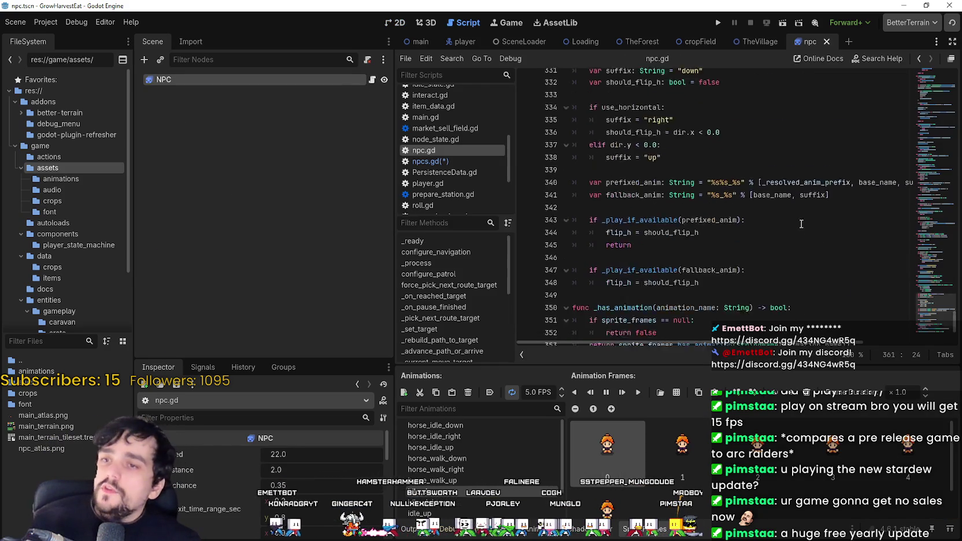
{"action": "mouse_move", "coordinate": [908, 307]}
{"action": "left_mouse_down"}
{"action": "mouse_move", "coordinate": [578, 312]}
{"action": "mouse_move", "coordinate": [405, 116]}
{"action": "mouse_move", "coordinate": [209, 3]}
{"action": "left_mouse_up"}
{"action": "key", "text": "Right"}
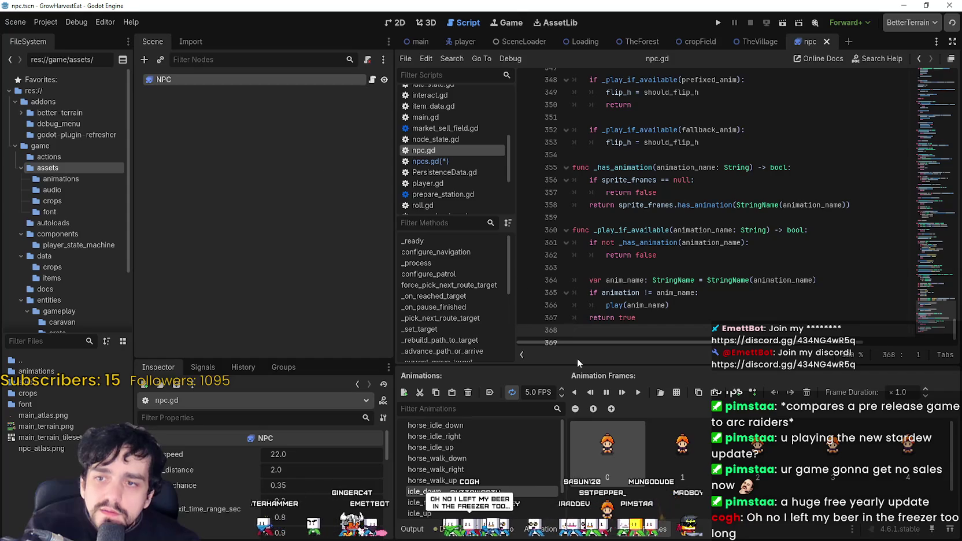
{"action": "left_click", "coordinate": [666, 305]}
{"action": "key", "text": "ctrl+s"}
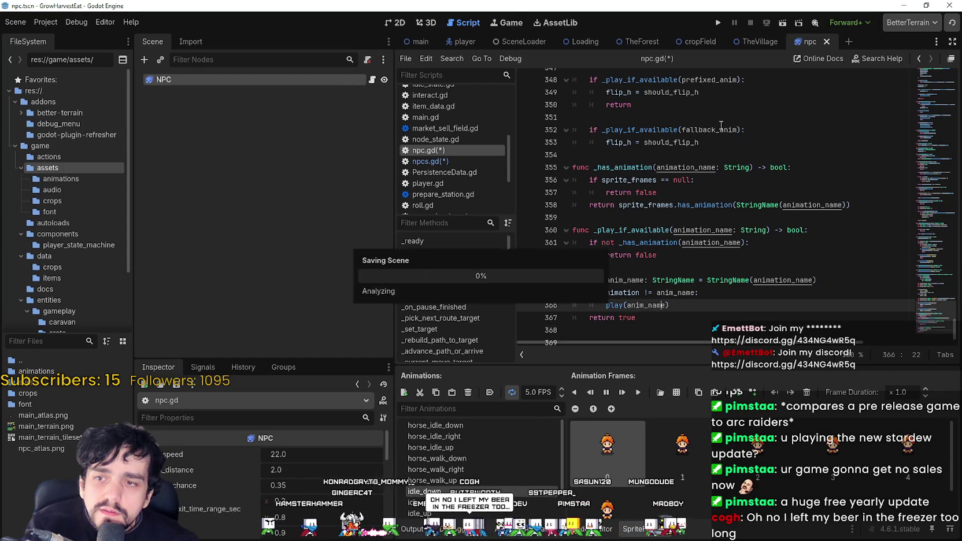
{"action": "left_click", "coordinate": [755, 43]}
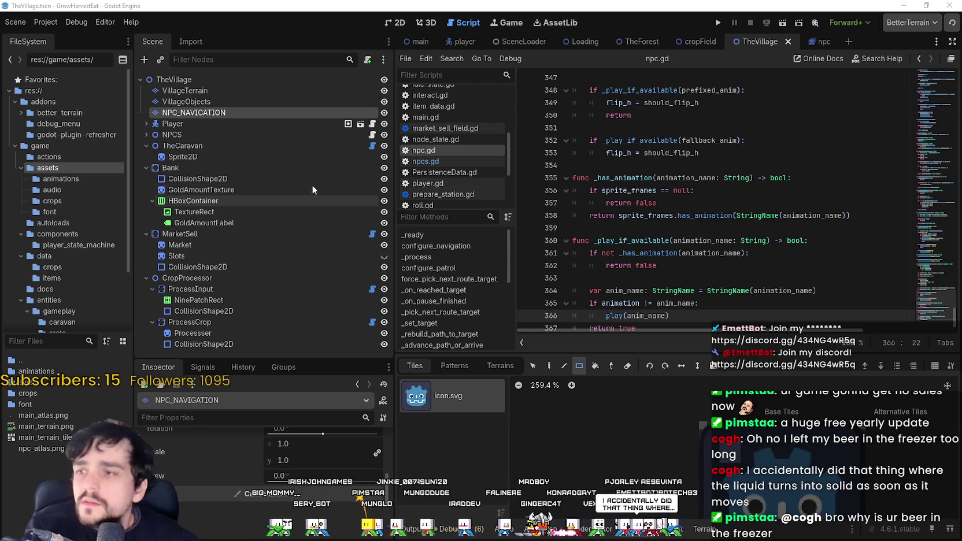
- Replace the old code block in npcs.gd with pasted new code and save the script
{"action": "left_click", "coordinate": [373, 136]}
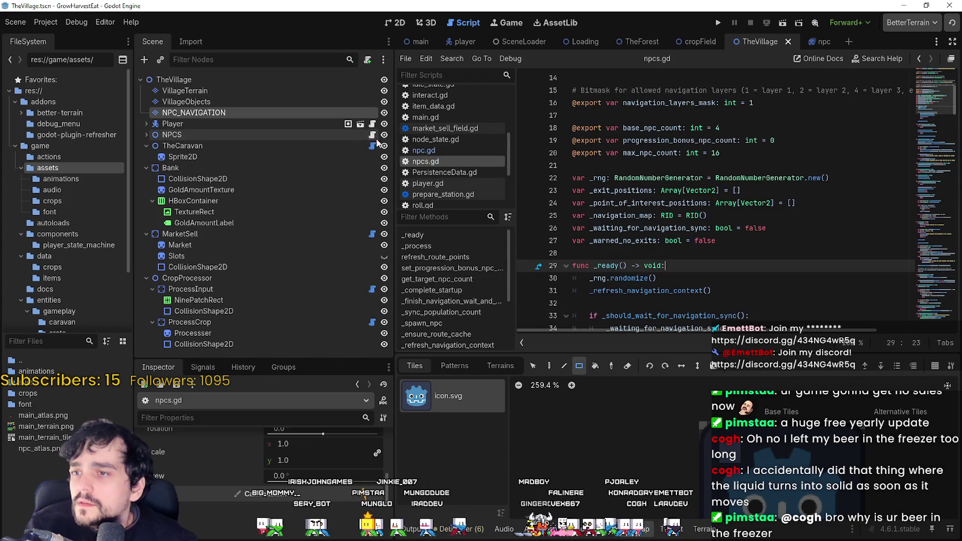
{"action": "scroll", "coordinate": [752, 277], "scroll_direction": "down", "scroll_amount": 20}
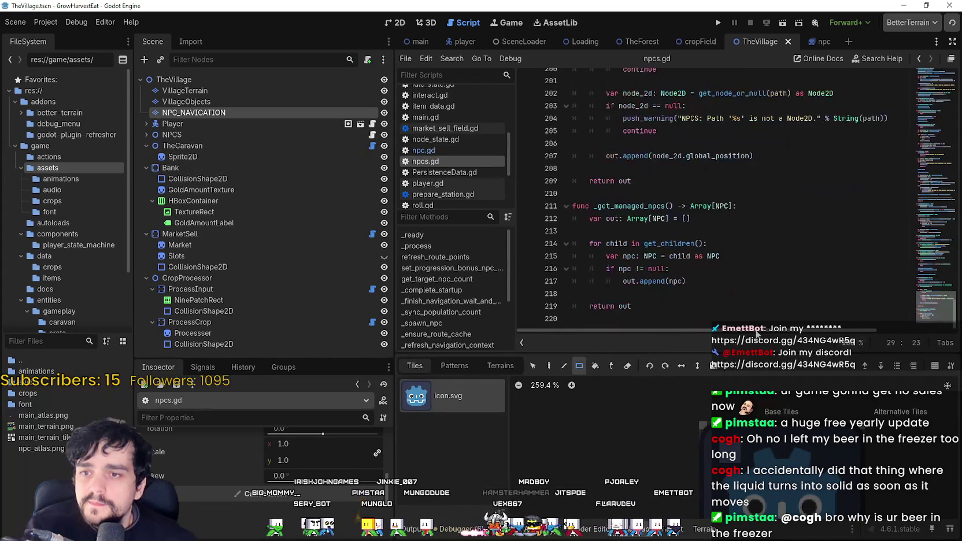
{"action": "mouse_move", "coordinate": [752, 322]}
{"action": "left_mouse_down"}
{"action": "mouse_move", "coordinate": [694, 81]}
{"action": "mouse_move", "coordinate": [521, 35]}
{"action": "mouse_move", "coordinate": [339, 2]}
{"action": "left_mouse_up"}
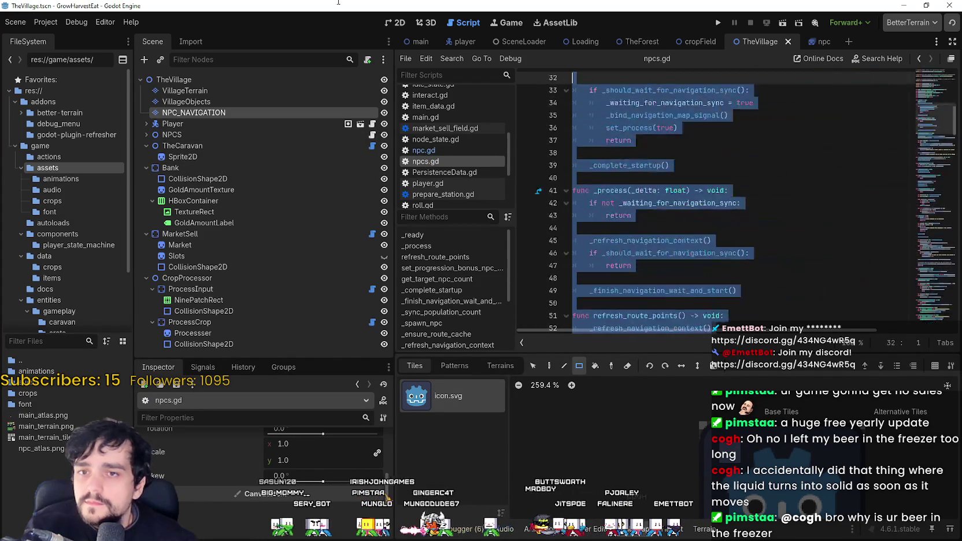
{"action": "key", "text": "Delete"}
{"action": "key", "text": "ctrl+v"}
{"action": "key", "text": "ctrl+s"}
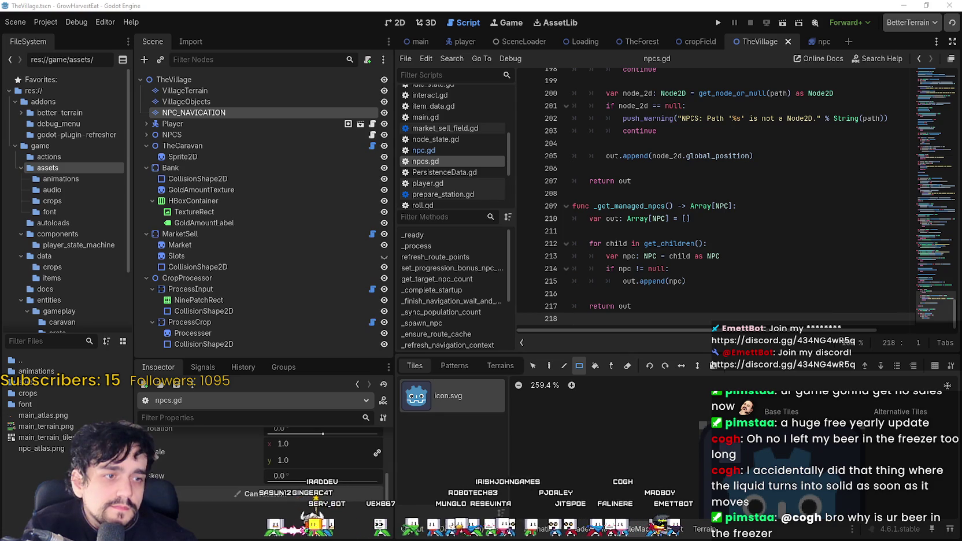
- Check the NPC_NAVIGATION, Player, TheCaravan and NPCS nodes, then run the game
{"action": "left_click", "coordinate": [261, 109]}
{"action": "left_click", "coordinate": [237, 124]}
{"action": "left_click", "coordinate": [197, 145]}
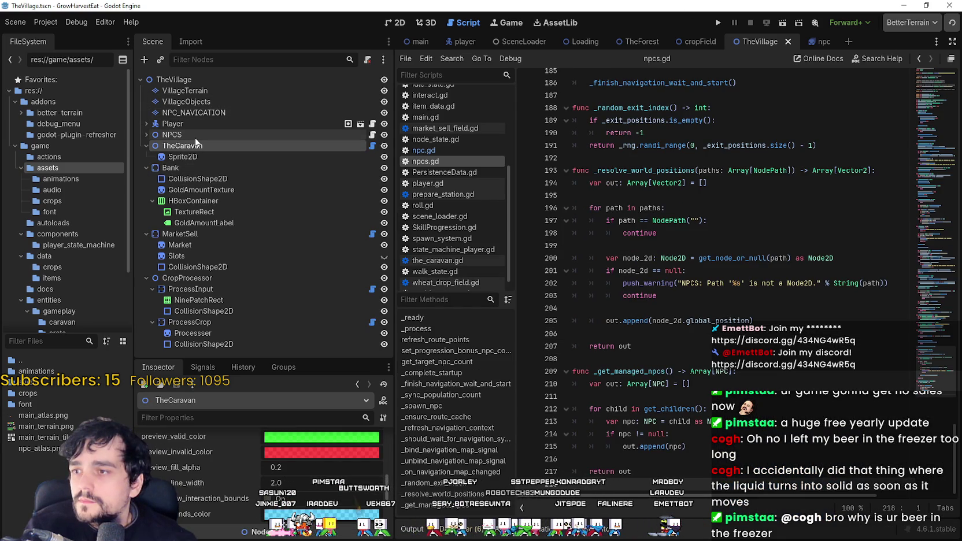
{"action": "left_click", "coordinate": [191, 134]}
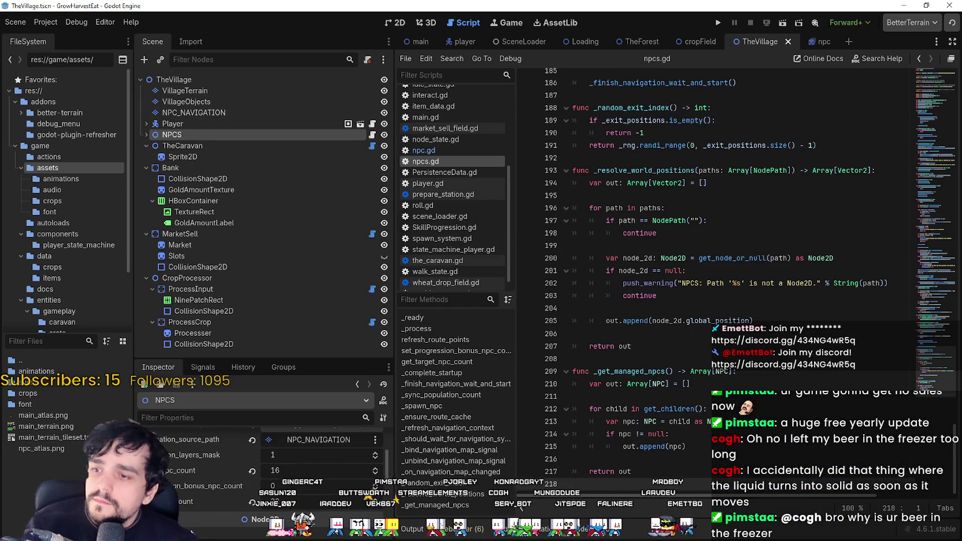
{"action": "left_click", "coordinate": [719, 22]}
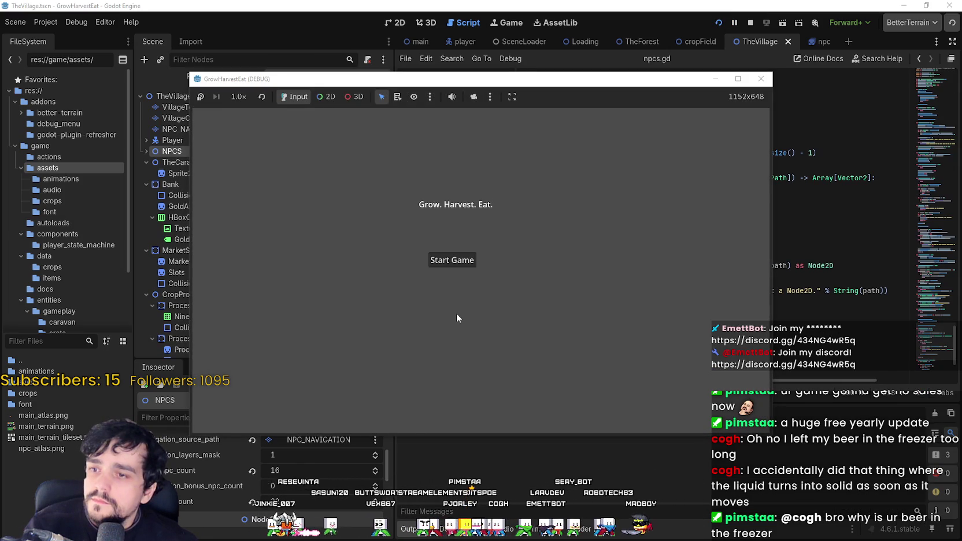
- Start the game from its main menu and watch the village map with its navigation grid
{"action": "left_click", "coordinate": [453, 260]}
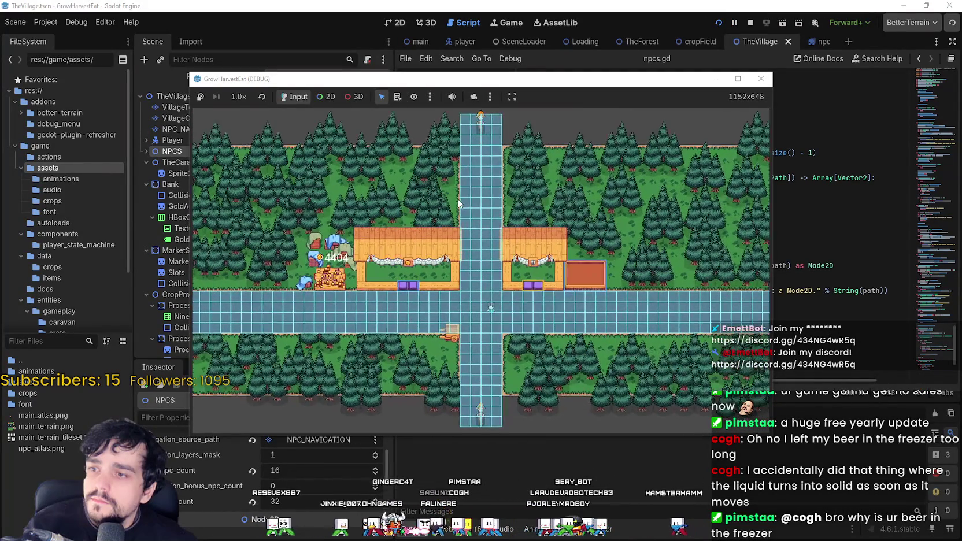
{"action": "scroll", "coordinate": [460, 203], "scroll_direction": "down", "scroll_amount": 2}
{"action": "scroll", "coordinate": [459, 203], "scroll_direction": "up", "scroll_amount": 2}
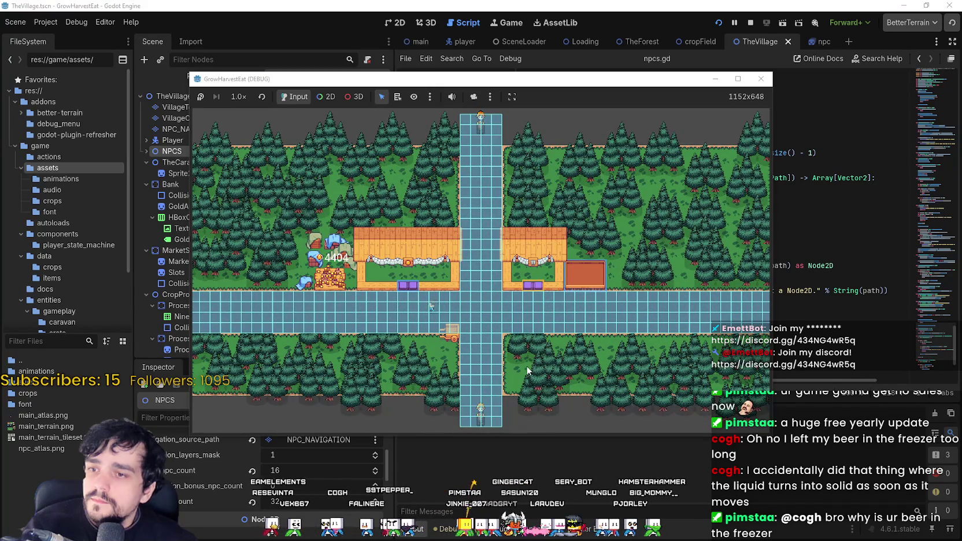
{"action": "scroll", "coordinate": [524, 364], "scroll_direction": "up", "scroll_amount": 2}
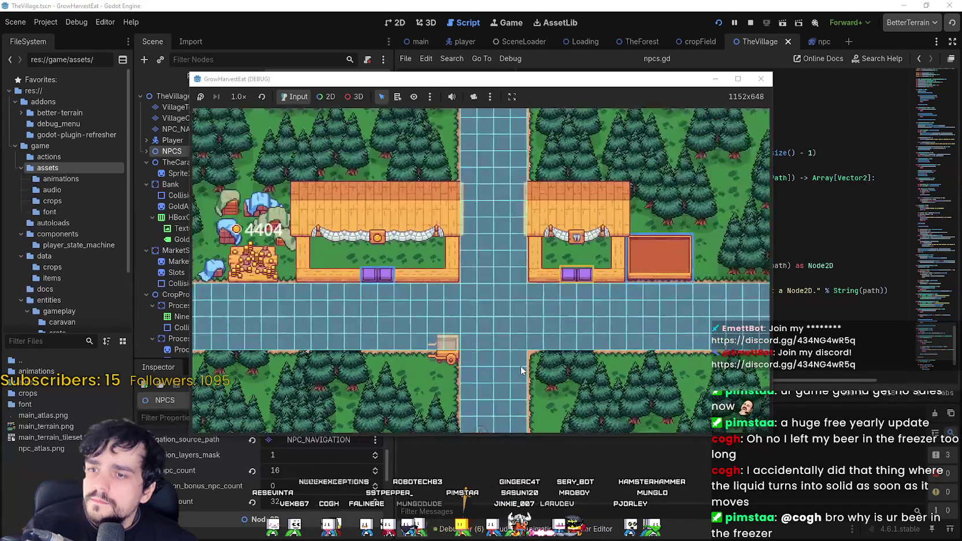
{"action": "scroll", "coordinate": [520, 366], "scroll_direction": "down", "scroll_amount": 4}
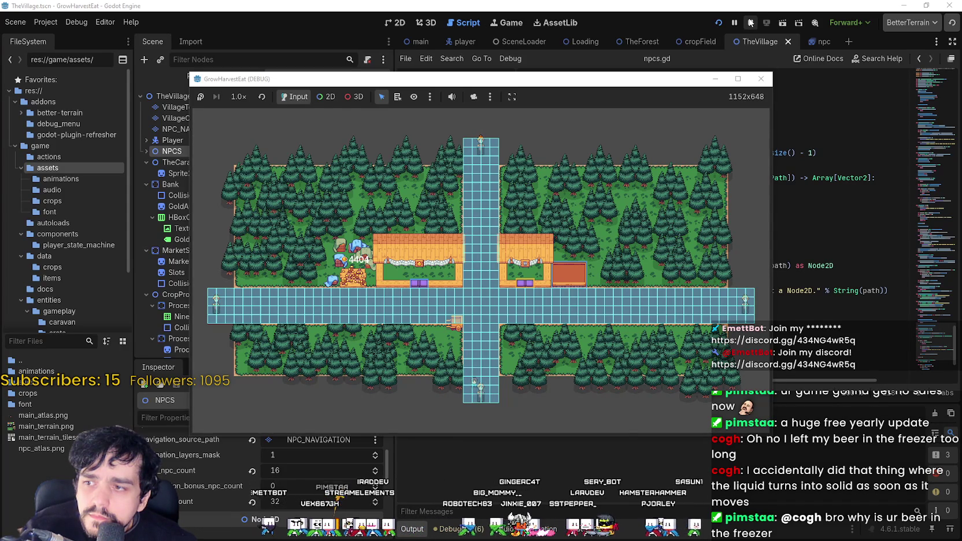
{"action": "scroll", "coordinate": [488, 219], "scroll_direction": "up", "scroll_amount": 3}
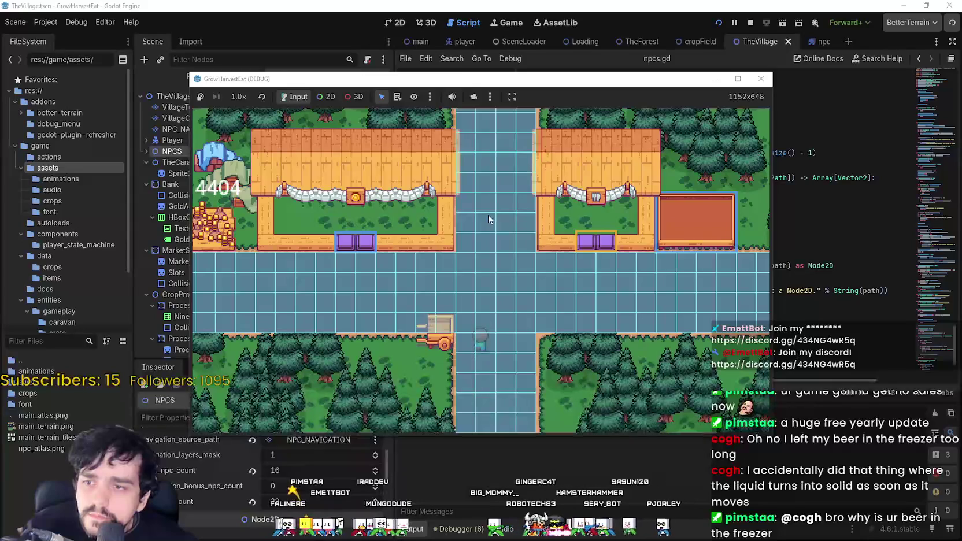
{"action": "scroll", "coordinate": [488, 219], "scroll_direction": "down", "scroll_amount": 3}
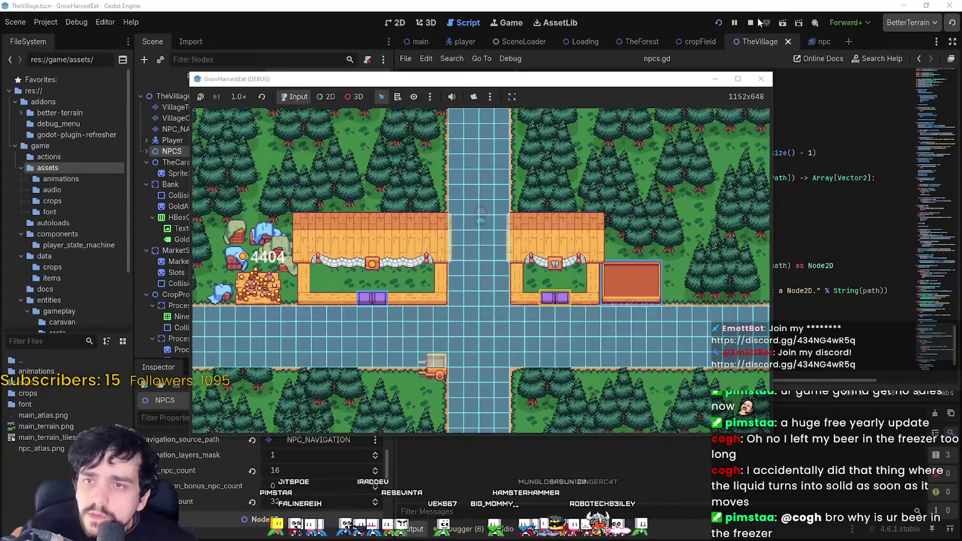
{"action": "left_click", "coordinate": [749, 23]}
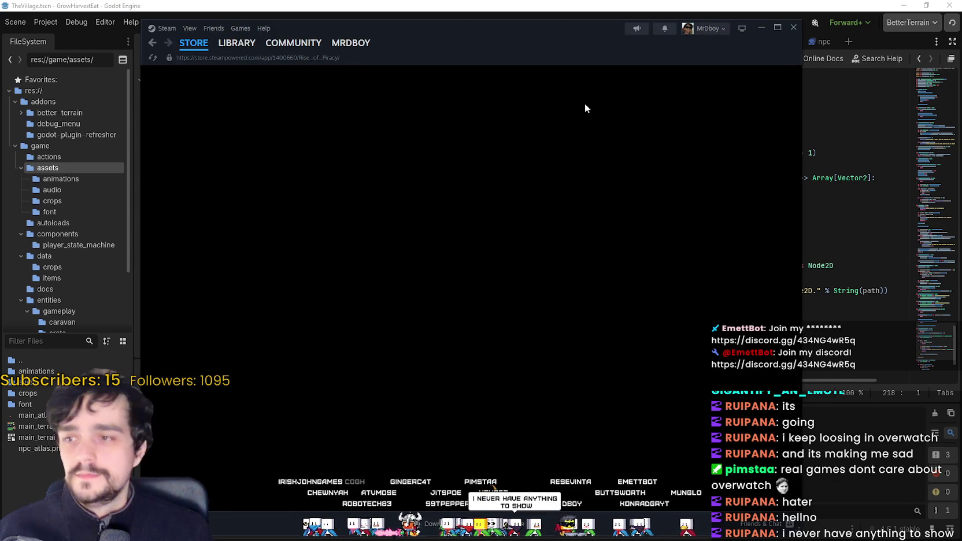
- Search the Steam store front for 'MR FARM' and open the MR FARMBOY result
{"action": "left_click_drag", "start_coordinate": [546, 31], "coordinate": [571, 25]}
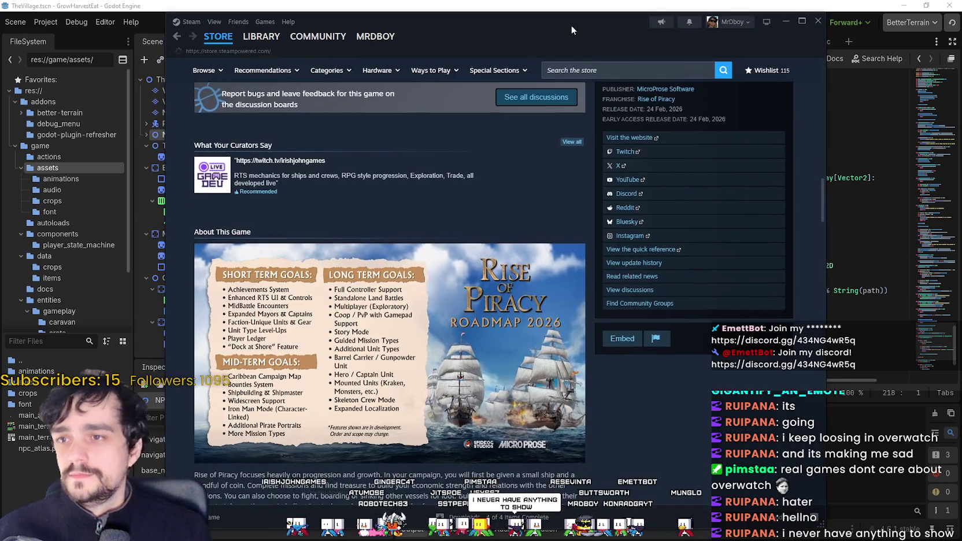
{"action": "key", "text": "alt+Left"}
{"action": "left_click", "coordinate": [618, 70]}
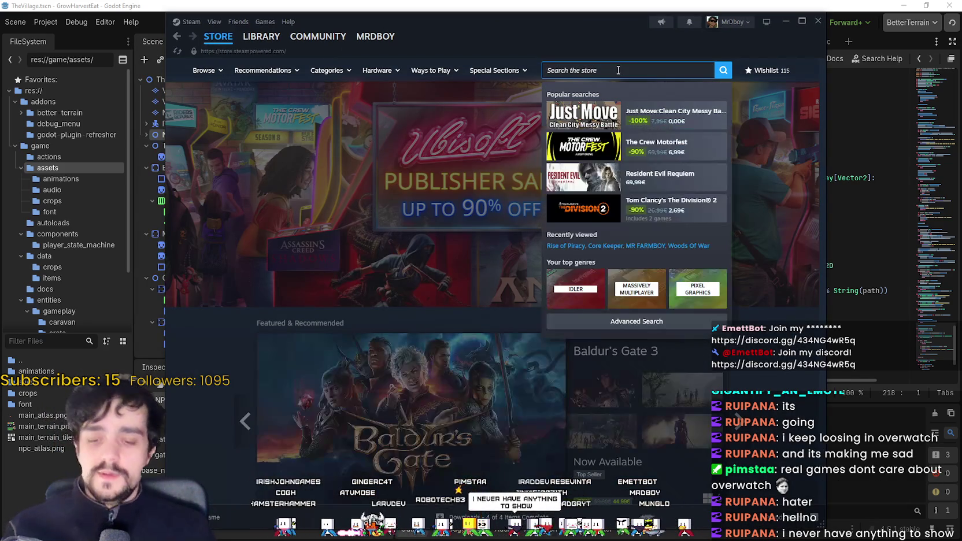
{"action": "type", "text": "MR FARM"}
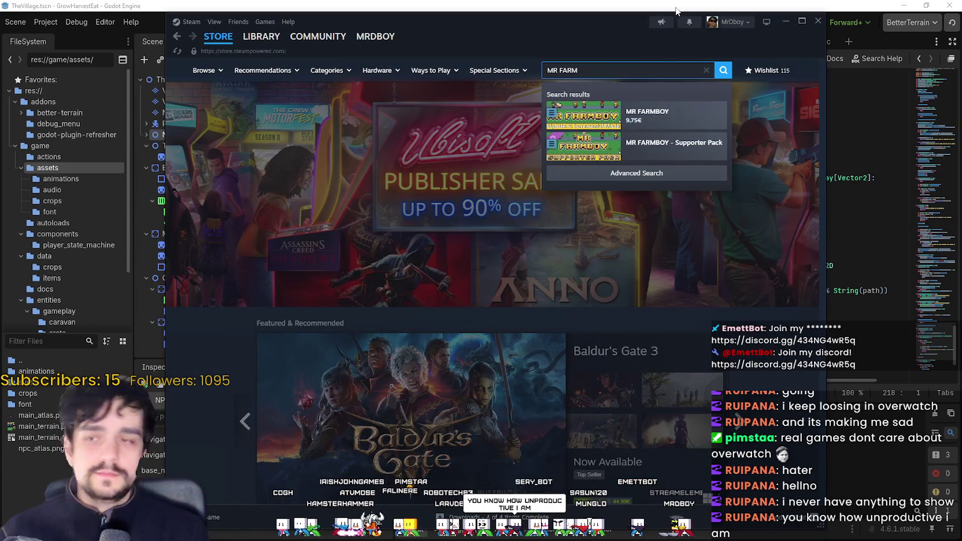
{"action": "left_click", "coordinate": [614, 110]}
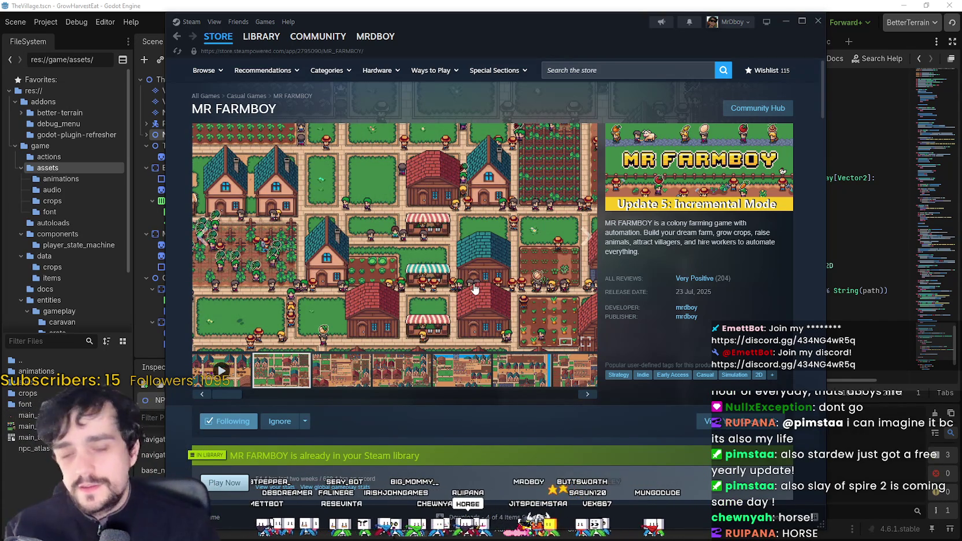
- Play the MR FARMBOY trailer in fullscreen to its end, then exit fullscreen
{"action": "left_click", "coordinate": [237, 381]}
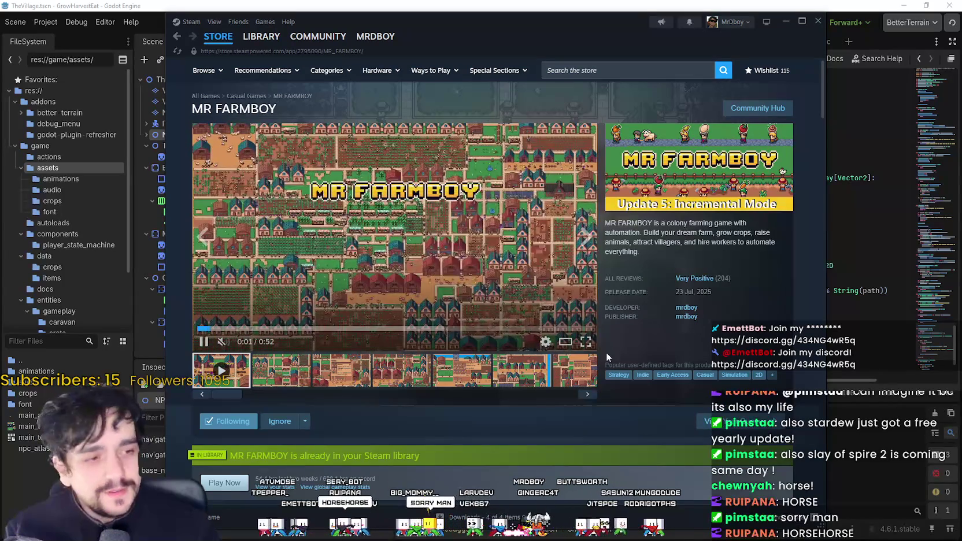
{"action": "left_click", "coordinate": [585, 342]}
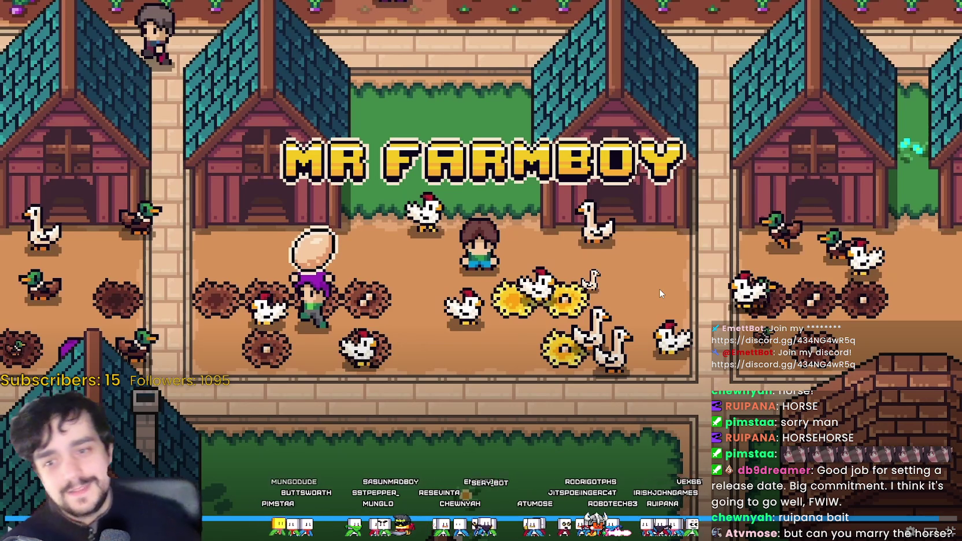
{"action": "left_click", "coordinate": [946, 526]}
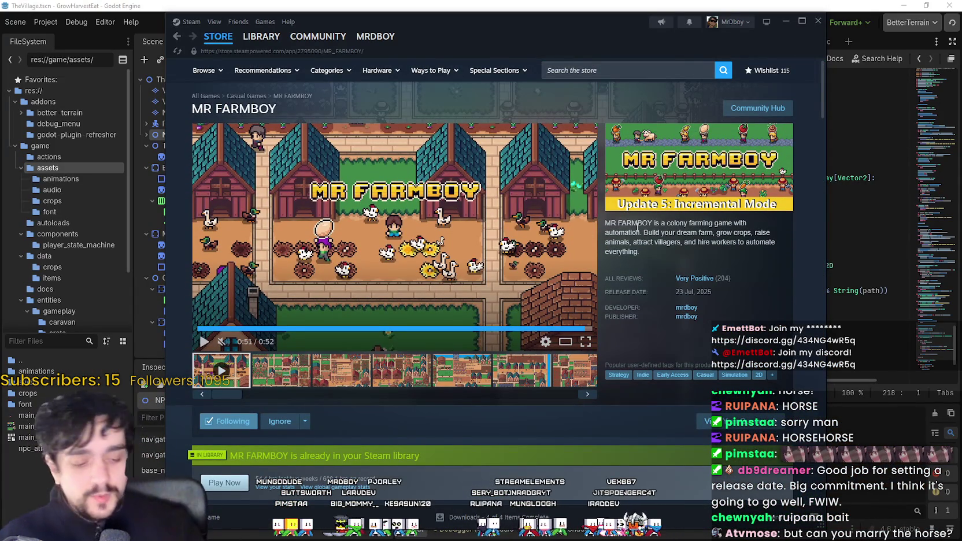
- Scroll through the MR FARMBOY Early Access details and view the fifth screenshot
{"action": "scroll", "coordinate": [492, 341], "scroll_direction": "down", "scroll_amount": 2}
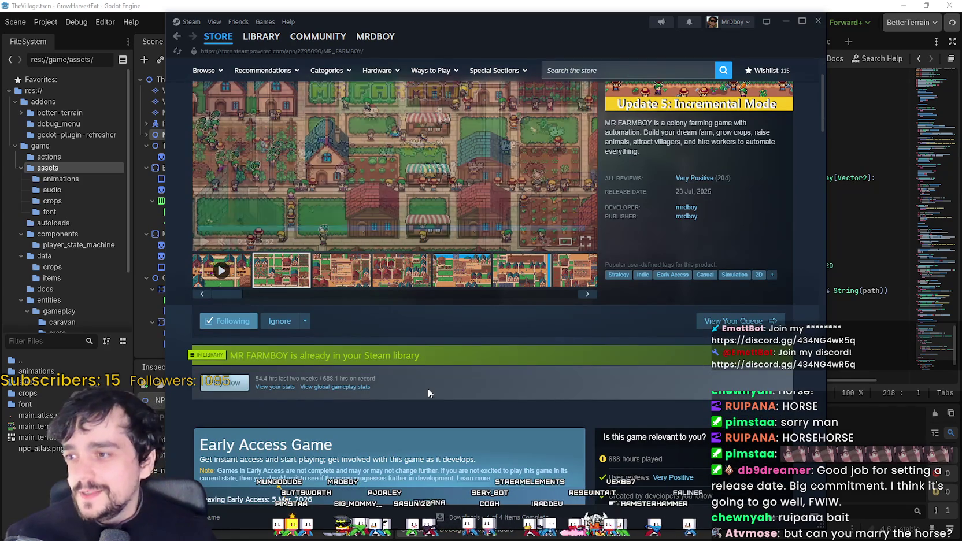
{"action": "scroll", "coordinate": [443, 398], "scroll_direction": "down", "scroll_amount": 2}
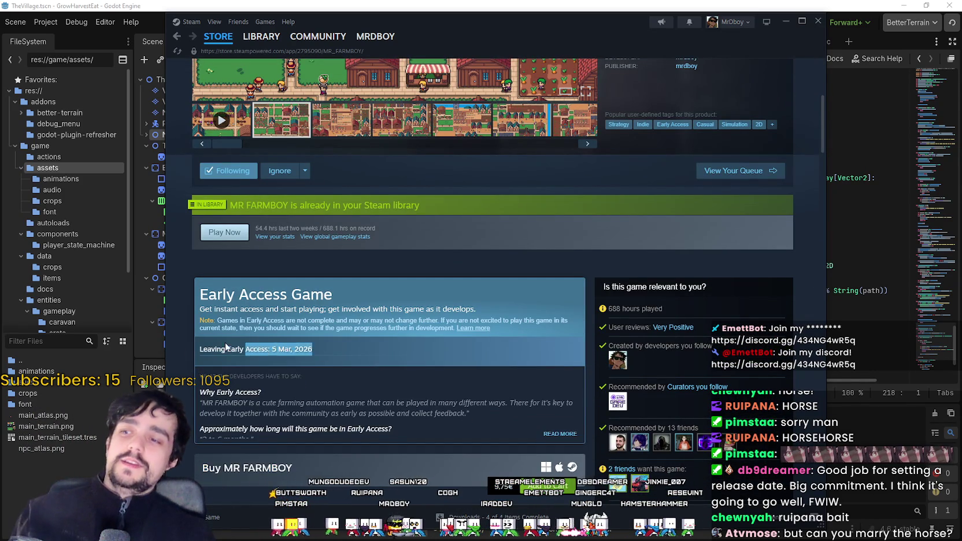
{"action": "scroll", "coordinate": [456, 357], "scroll_direction": "up", "scroll_amount": 4}
{"action": "left_click", "coordinate": [472, 366]}
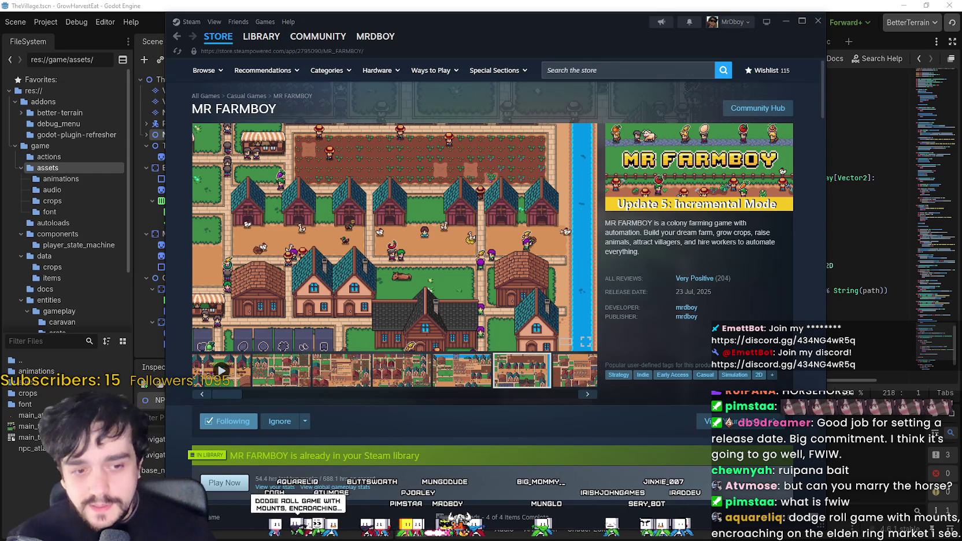
- Move Steam aside, switch to LaunchPredictions.txt in Notepad, and highlight the sales predictions
{"action": "left_click_drag", "start_coordinate": [558, 49], "coordinate": [658, 52]}
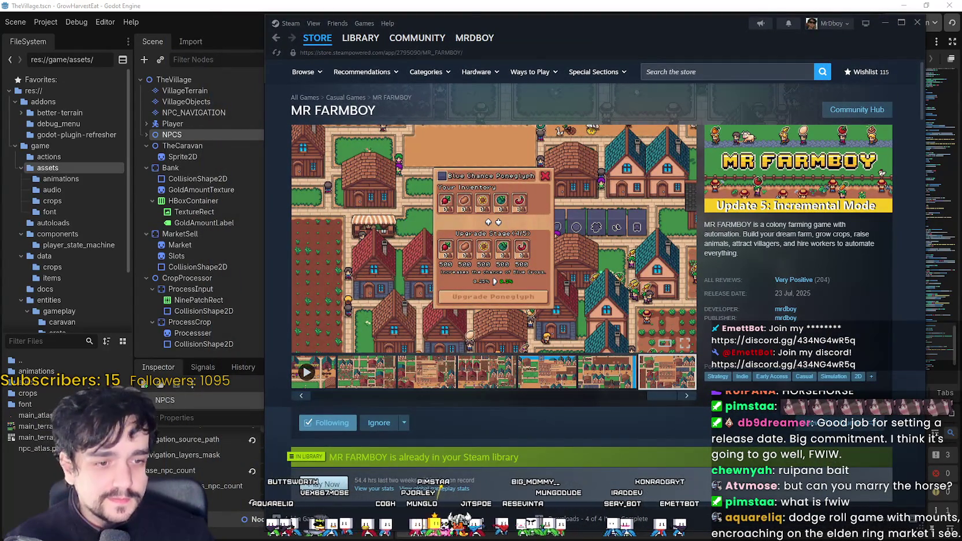
{"action": "key", "text": "alt+Tab"}
{"action": "left_click_drag", "start_coordinate": [372, 403], "coordinate": [219, 33]}
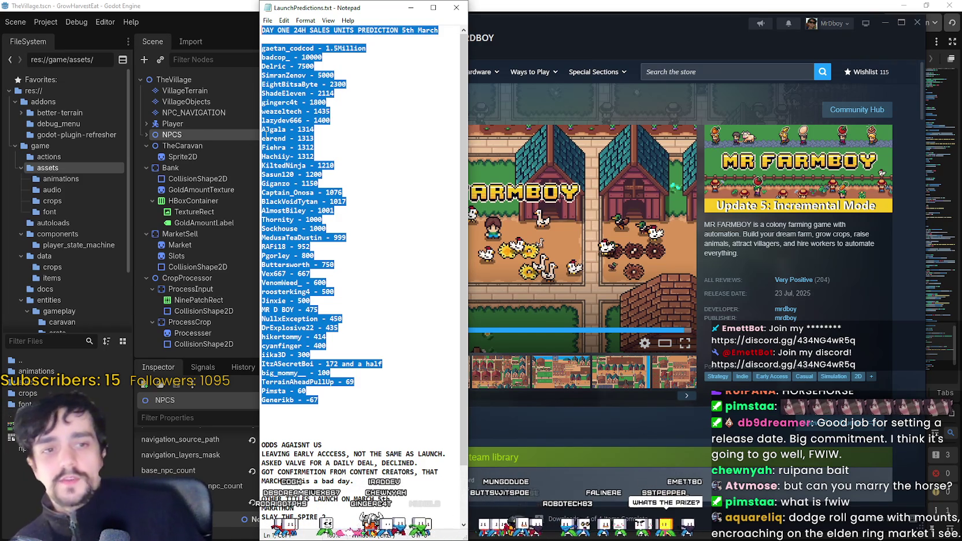
{"action": "left_click", "coordinate": [342, 319]}
{"action": "triple_click", "coordinate": [326, 308]}
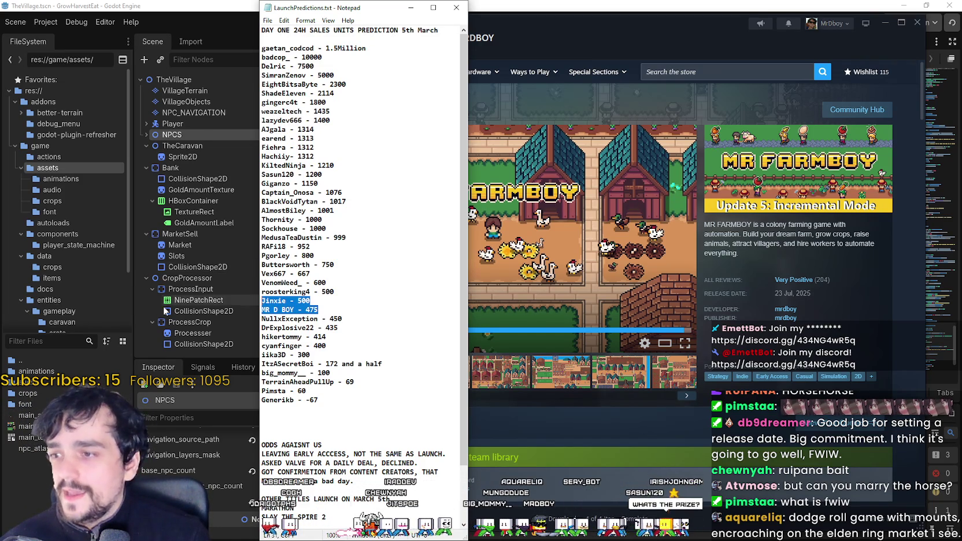
{"action": "left_click", "coordinate": [318, 307]}
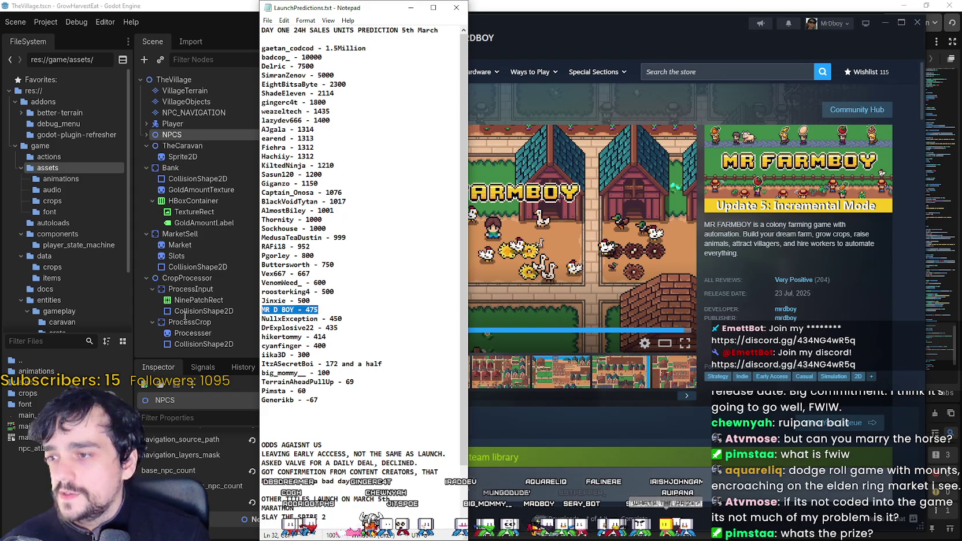
{"action": "triple_click", "coordinate": [319, 308]}
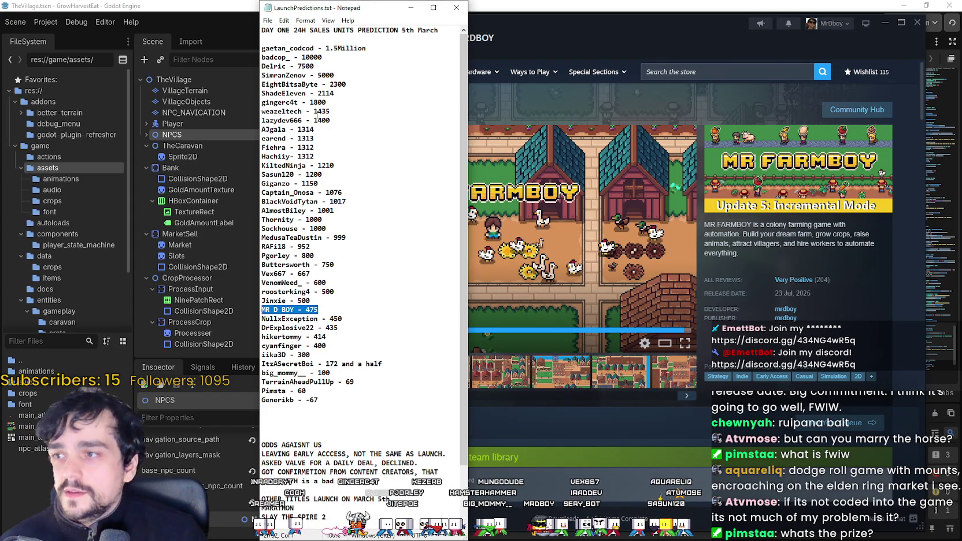
{"action": "triple_click", "coordinate": [347, 103]}
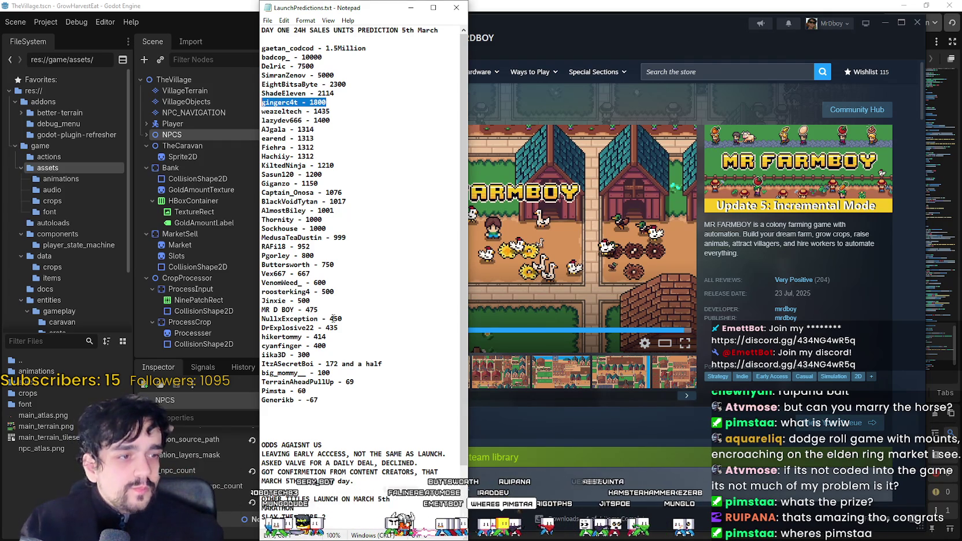
{"action": "left_click", "coordinate": [317, 392]}
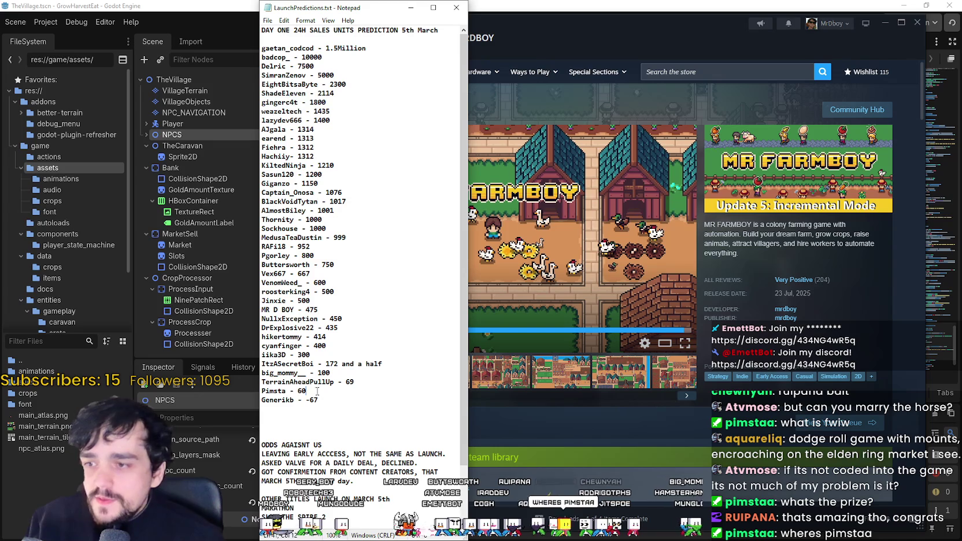
{"action": "left_click_drag", "start_coordinate": [317, 391], "coordinate": [248, 390]}
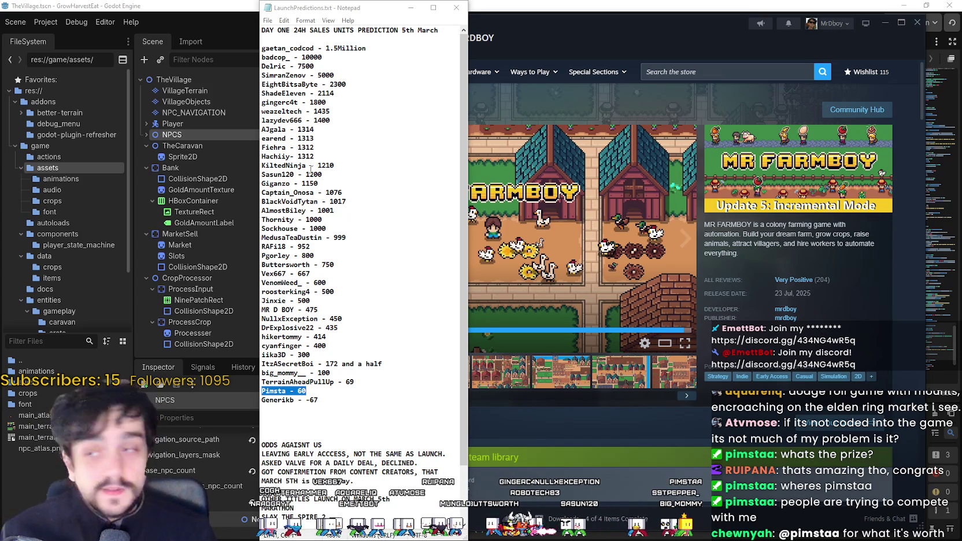
{"action": "mouse_move", "coordinate": [402, 30]}
{"action": "left_mouse_down"}
{"action": "mouse_move", "coordinate": [439, 26]}
{"action": "mouse_move", "coordinate": [428, 52]}
{"action": "left_mouse_up"}
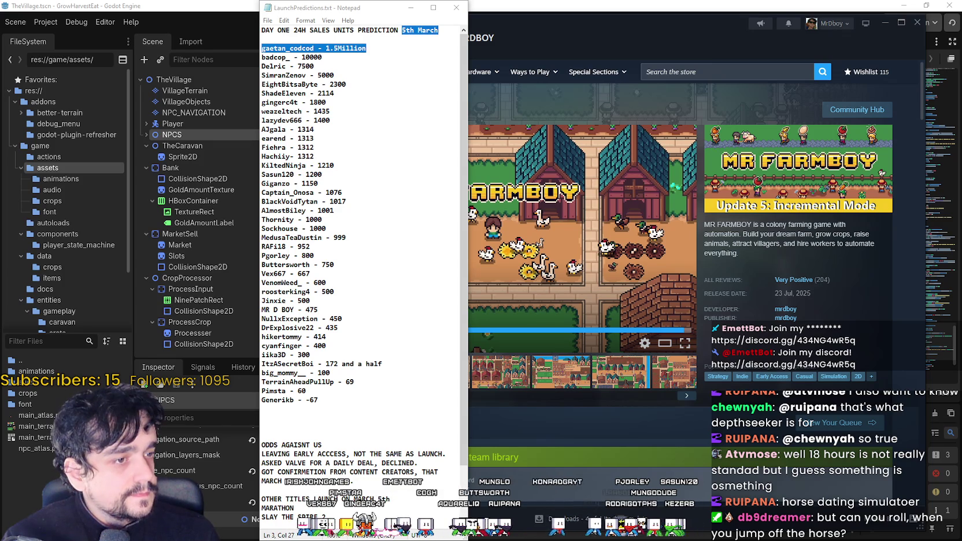
- Bring the Godot editor back to the front and run the GrowHarvestEat game again
{"action": "left_click", "coordinate": [654, 9]}
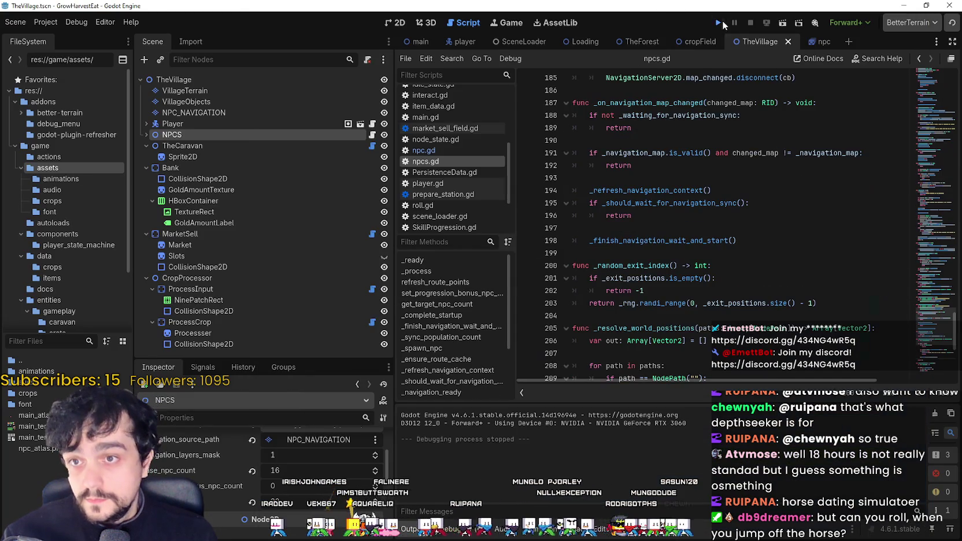
{"action": "left_click", "coordinate": [720, 22]}
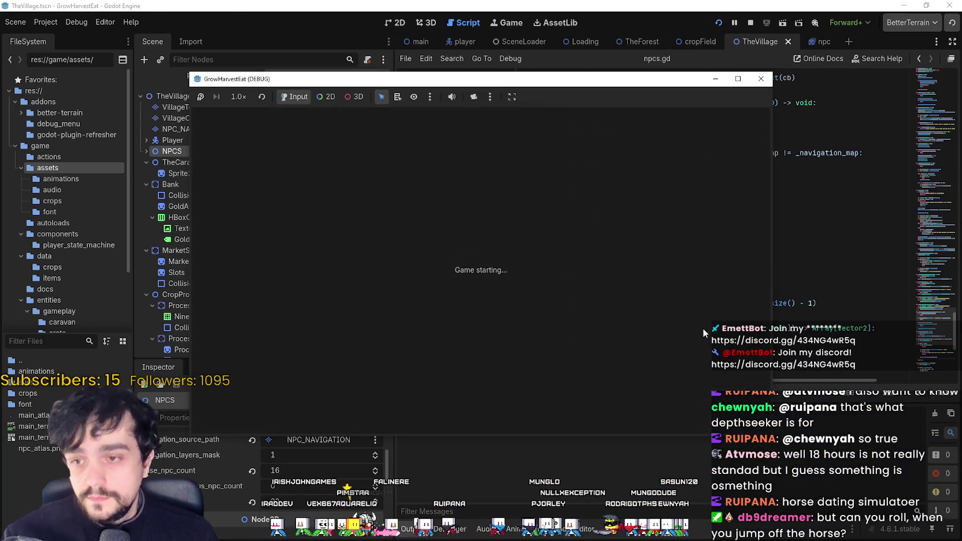